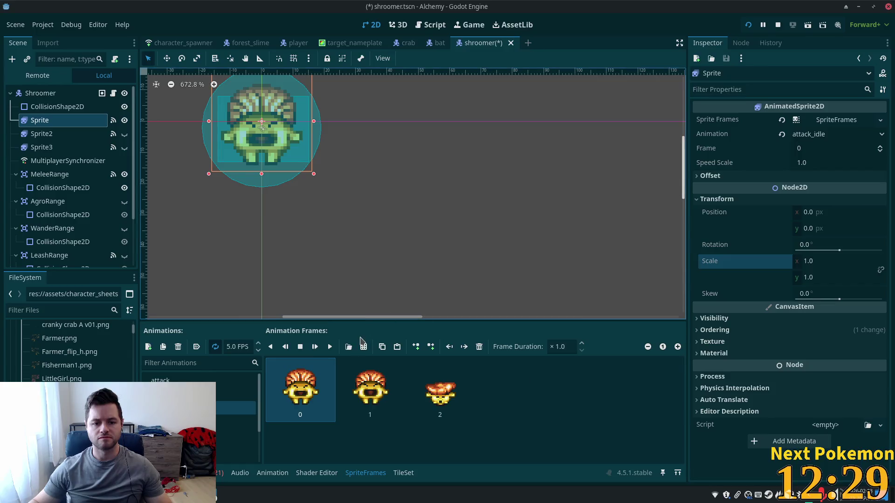
- Preview the attack_idle animation and delete its three old frames
left_click(334, 350)
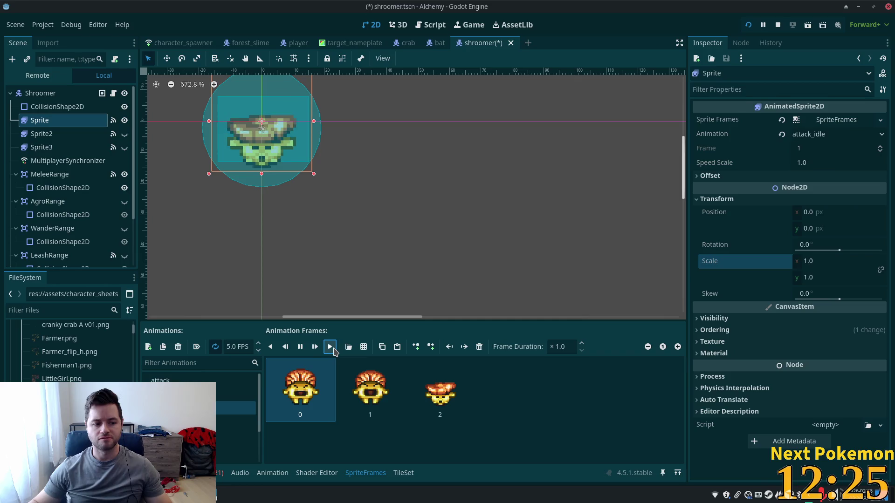
left_click(461, 409, "shift")
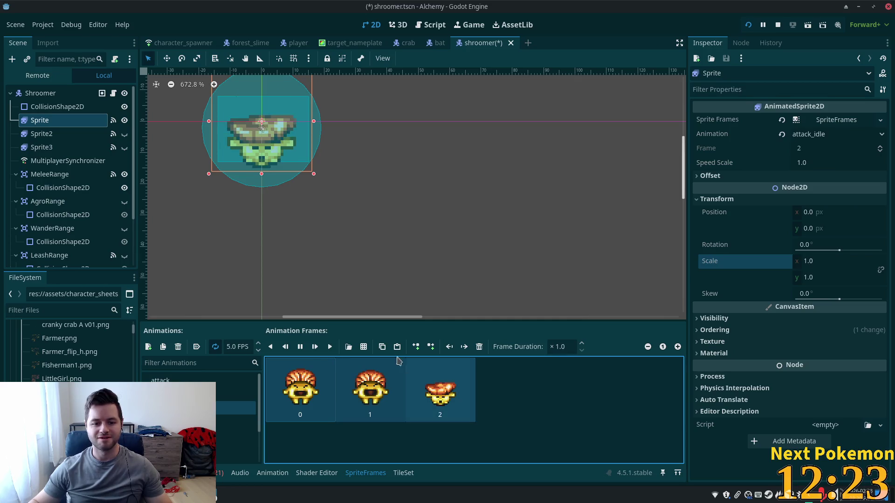
left_click(479, 347)
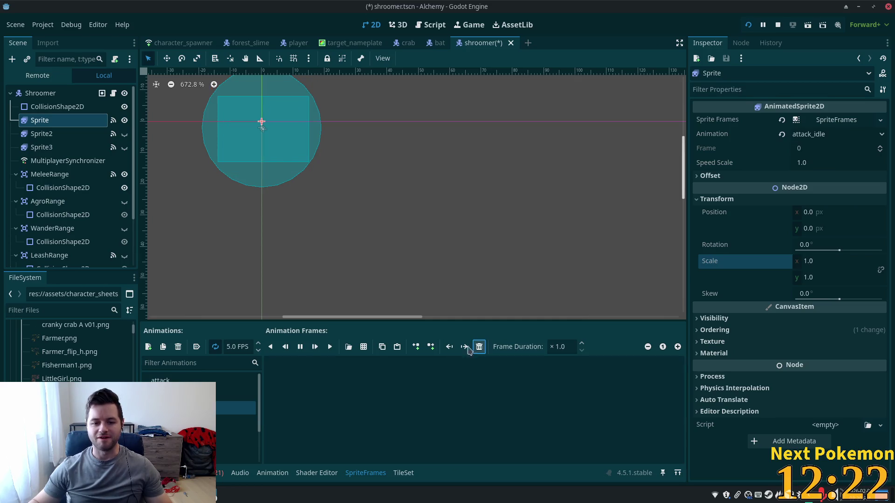
- Add frames 0–3 from row 3 of the shroomer sprite sheet, then save the scene
left_click(364, 347)
double_click(352, 224)
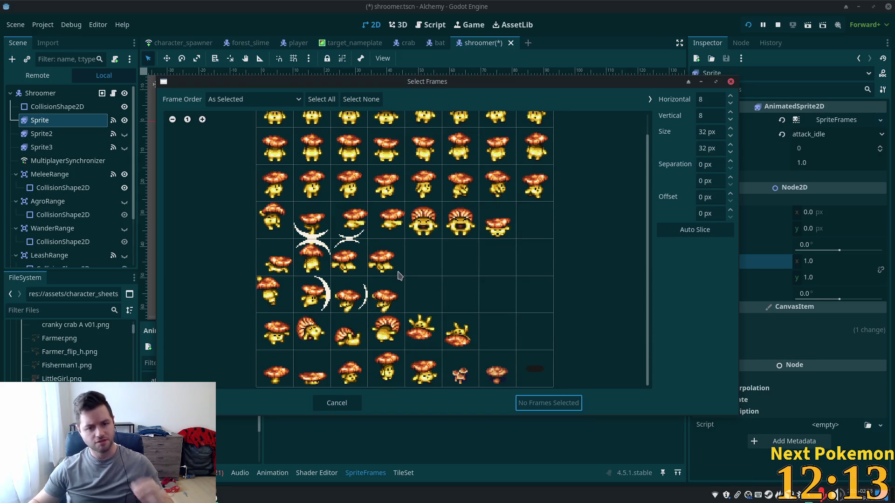
left_click_drag(279, 192, 373, 192)
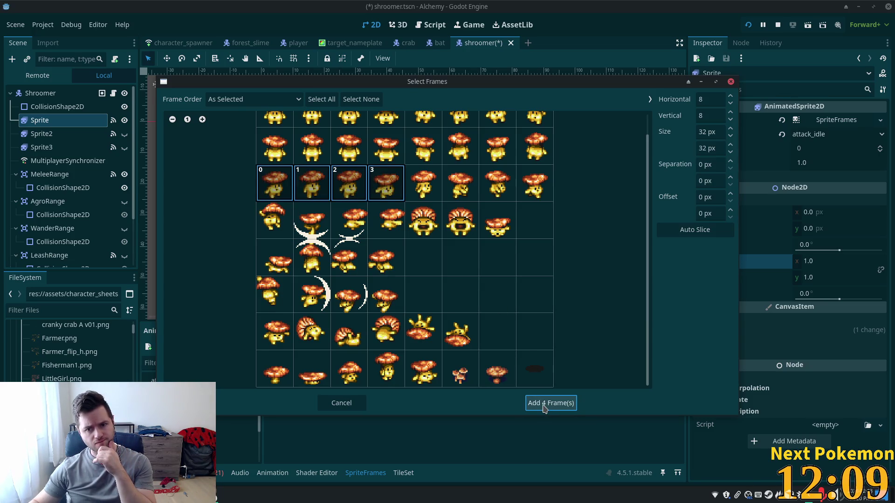
left_click(544, 404)
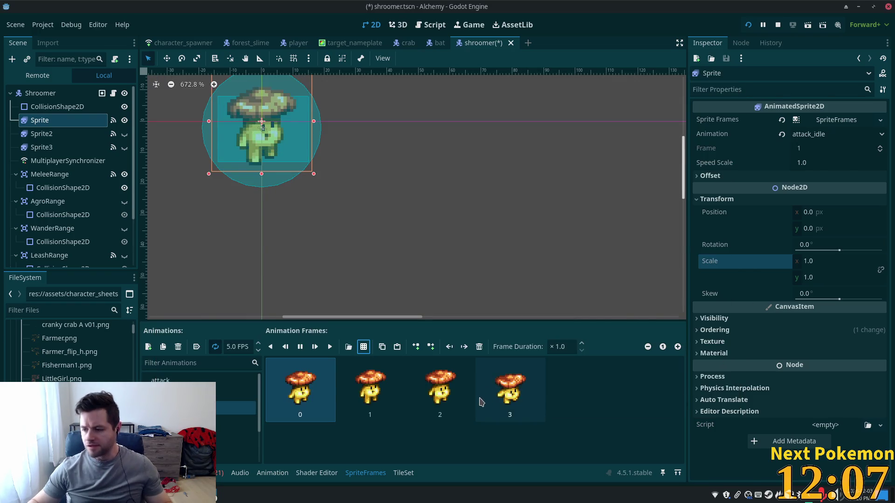
left_click(565, 424)
key("ctrl+s")
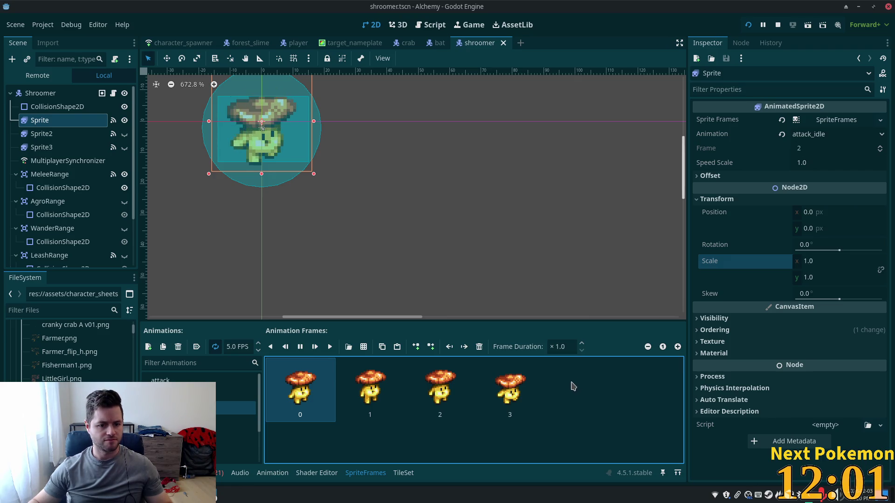
- Set the Shroomer root node's Npc Name to Shroomer and save
left_click(46, 95)
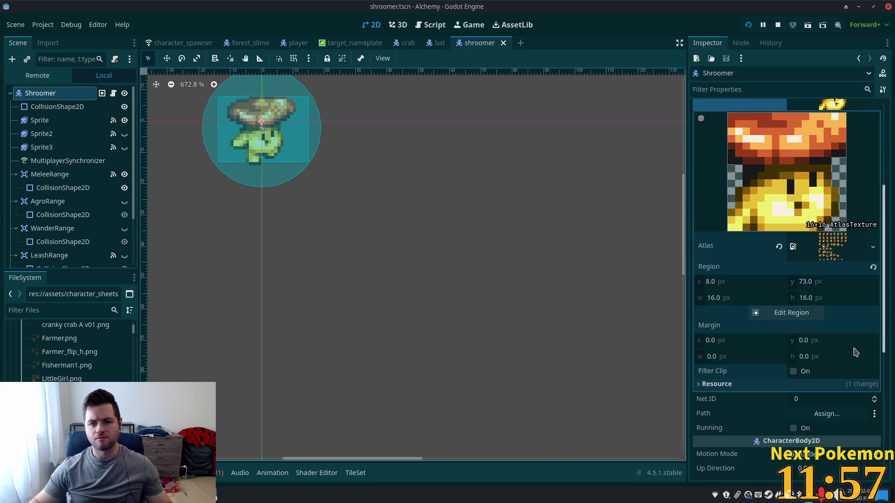
scroll(791, 371, "up", 5)
left_click(816, 258)
type("Shroomer")
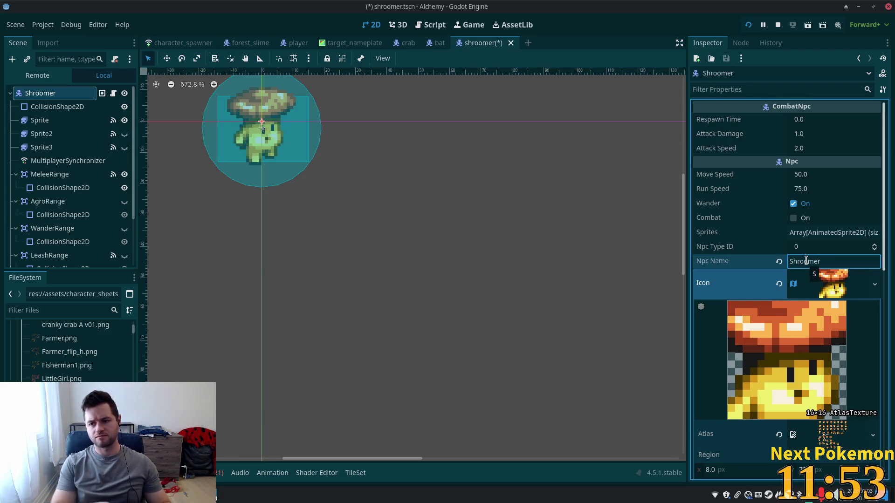
key("Return")
left_click(827, 283)
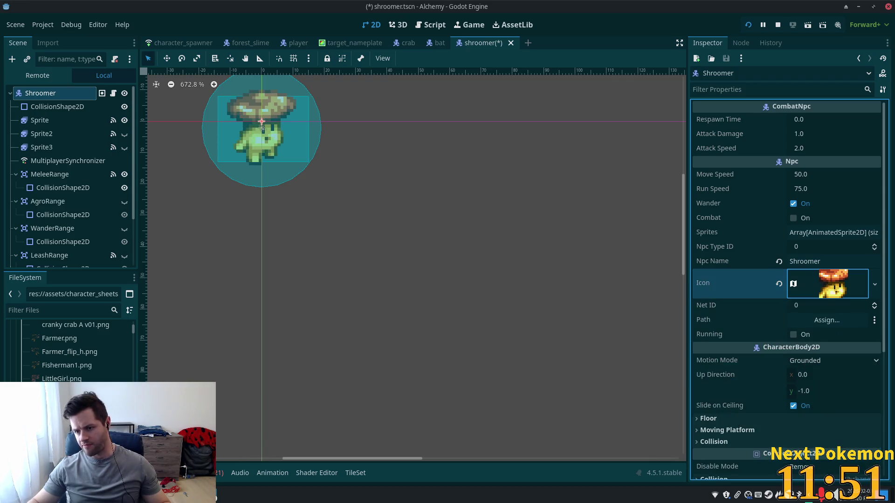
key("ctrl+s")
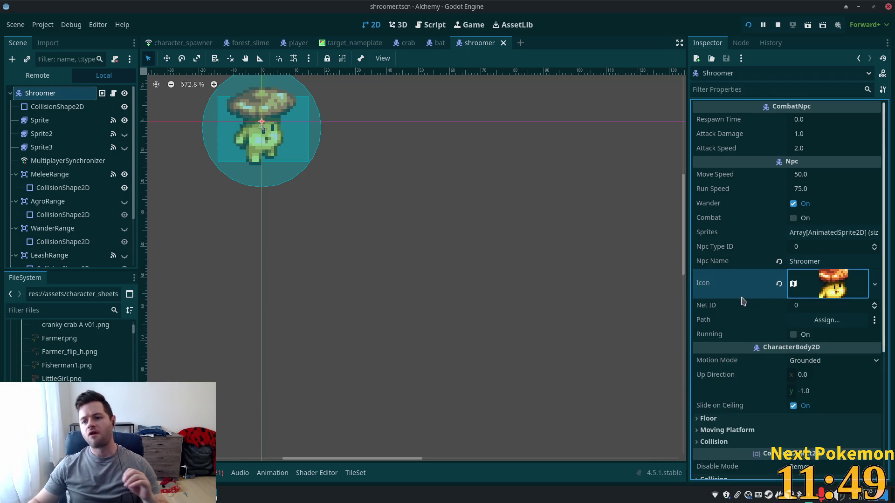
- Set respawn time 30, attack damage 2, attack speed 4, enable combat, and stop the game
left_click(814, 120)
type("30")
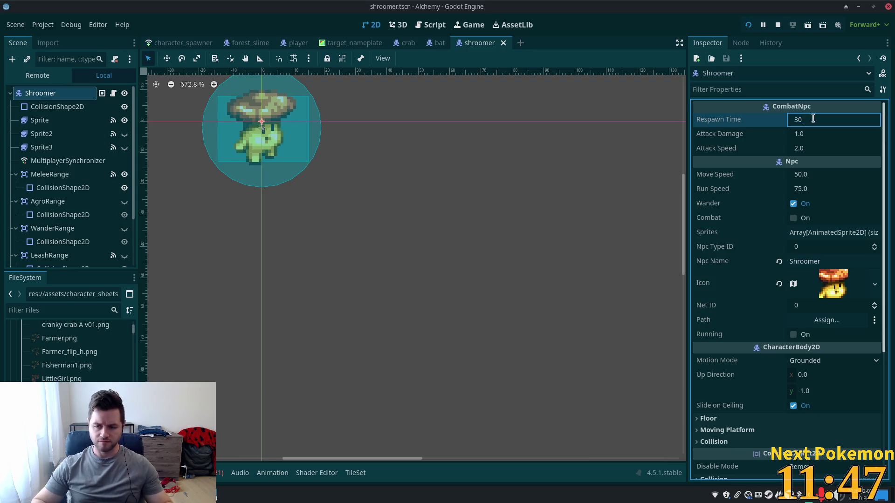
key("Tab")
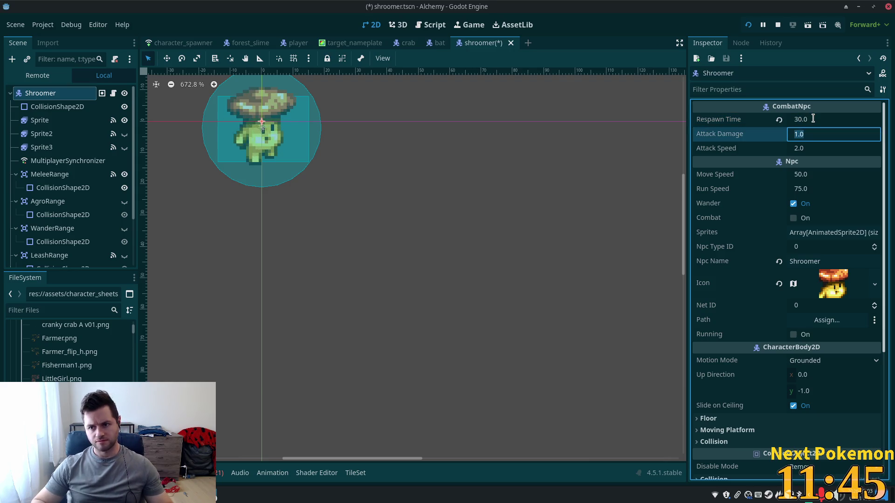
type("2")
key("Tab")
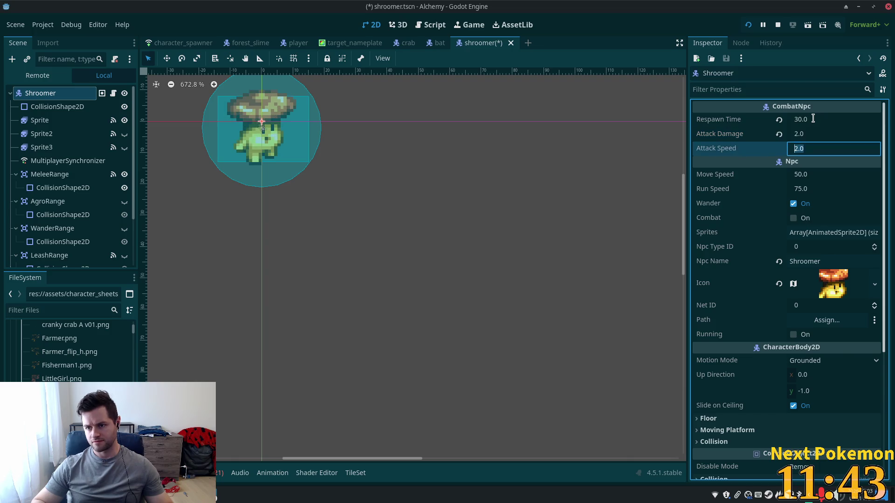
type("4")
key("Tab")
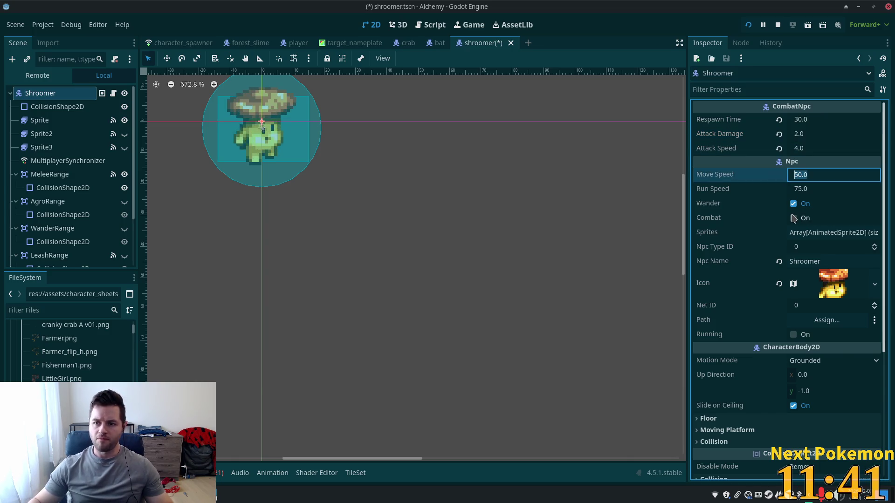
key("ctrl+s")
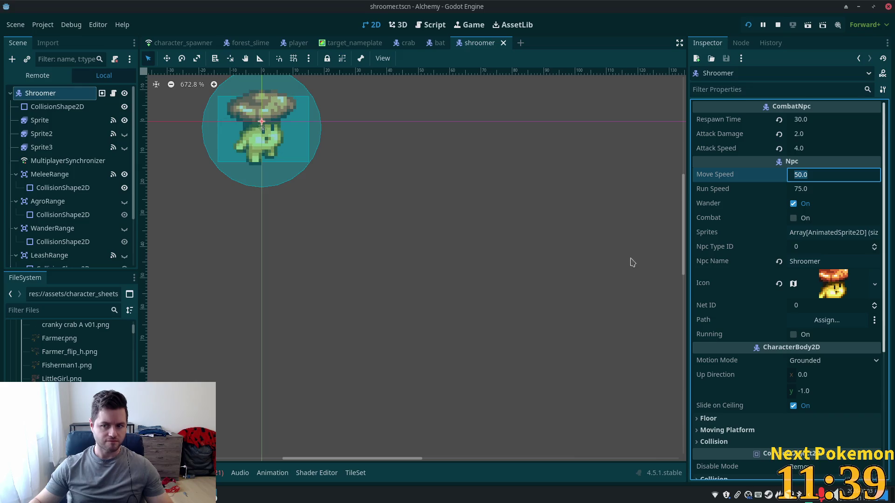
left_click(792, 217)
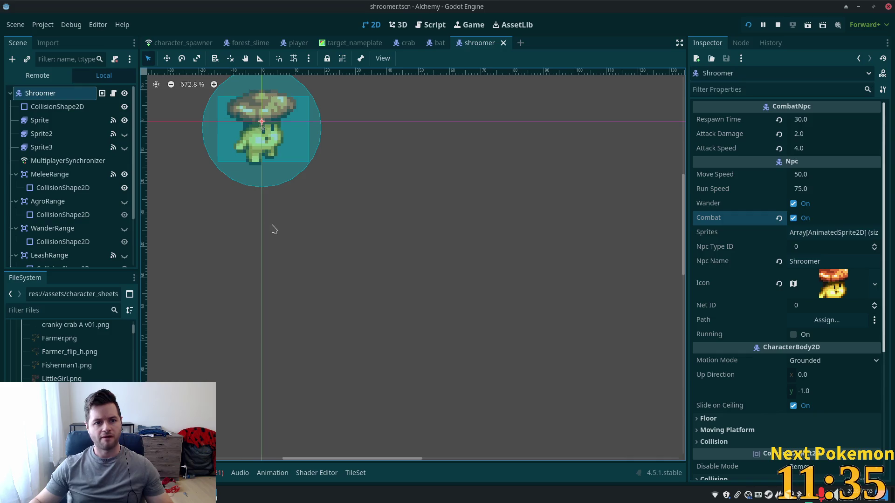
left_click(783, 28)
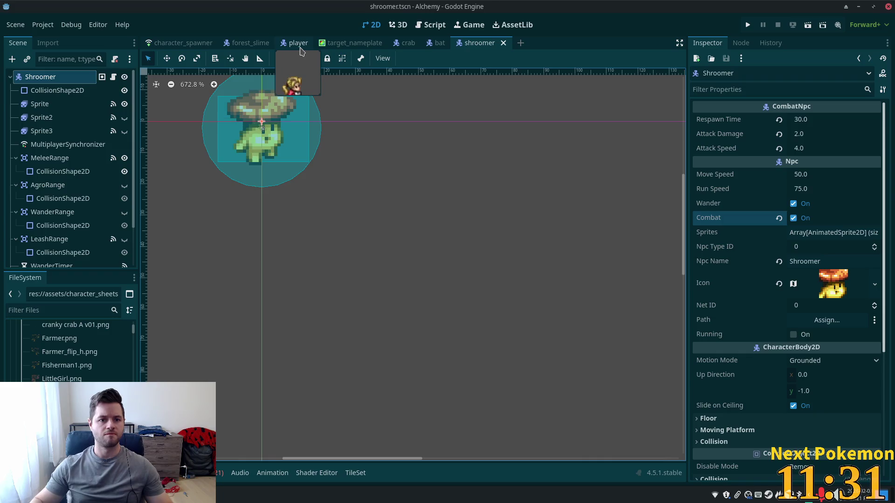
- Open the etheros_forest.tscn scene and zoom around the forest map
key("ctrl+shift+o")
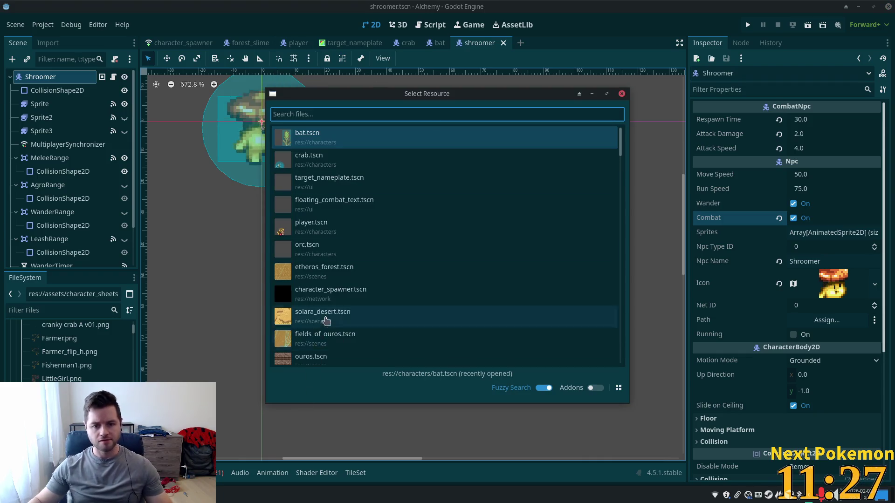
left_click(332, 278)
scroll(501, 224, "down", 6)
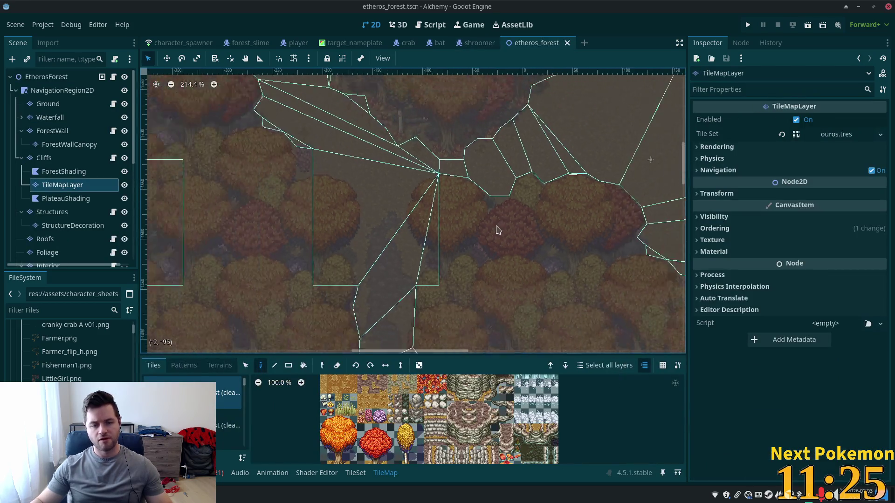
scroll(497, 237, "down", 3)
scroll(466, 210, "down", 5)
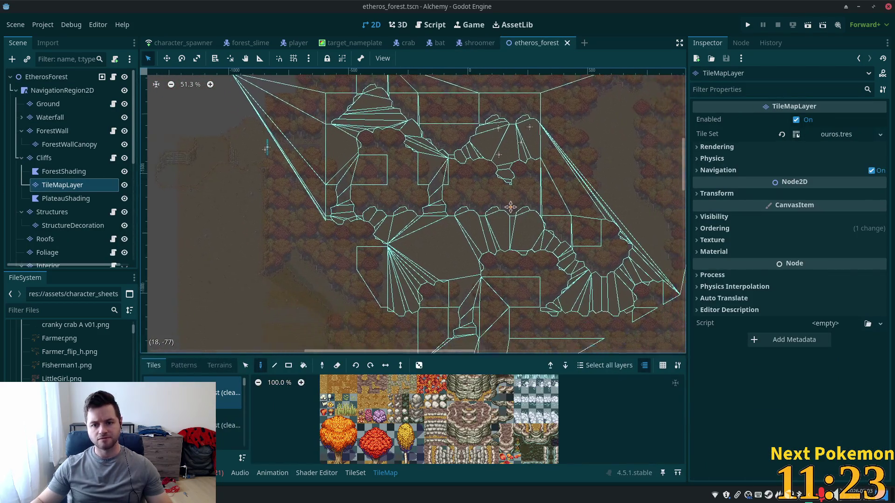
scroll(421, 183, "up", 4)
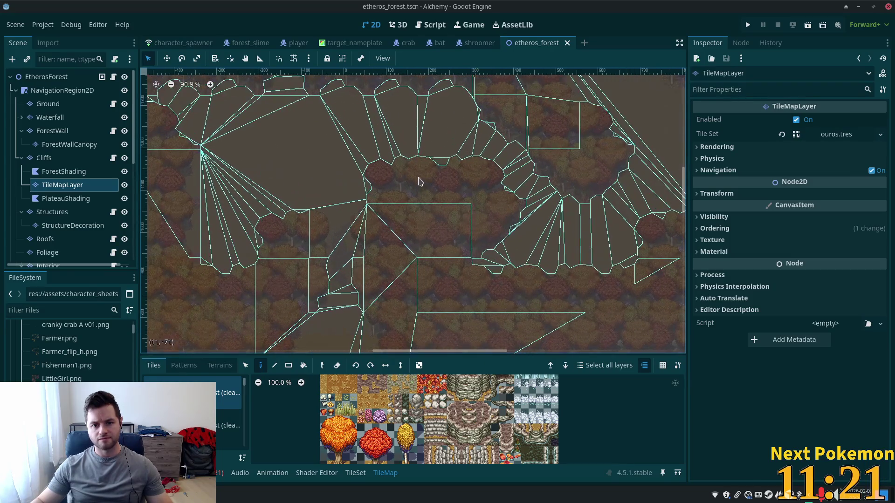
scroll(409, 257, "up", 4)
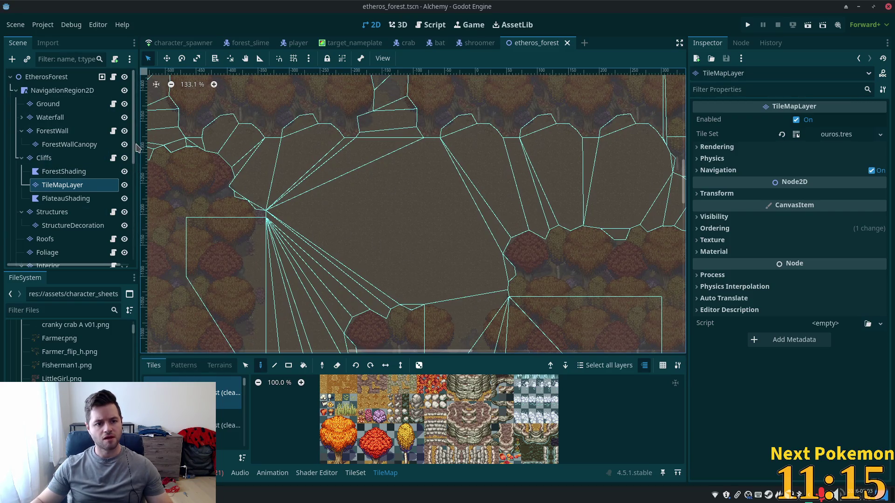
- Select the EtherosForest root and bring up add options at an empty clearing
right_click(56, 79)
left_click(43, 82)
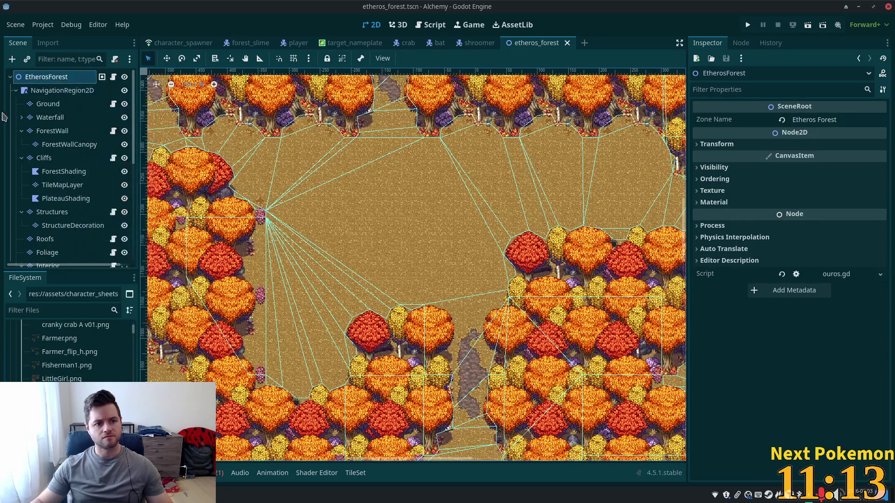
right_click(404, 212)
left_click(316, 213)
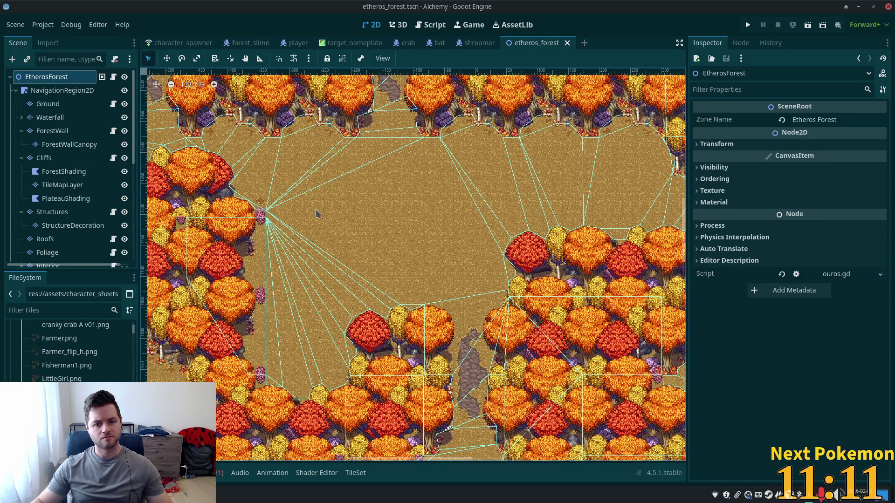
right_click(337, 228)
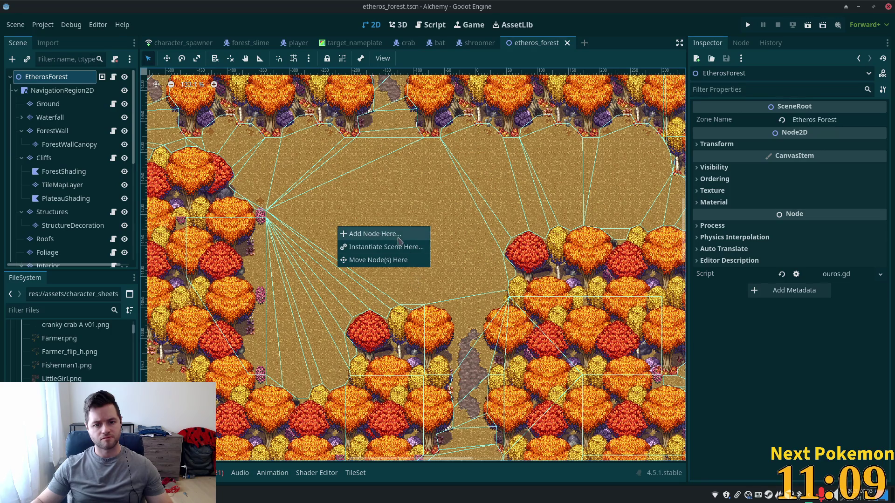
- Instance the npc_spawn scene at the clearing and set its Npc Asset to shroomer.tscn
left_click(398, 243)
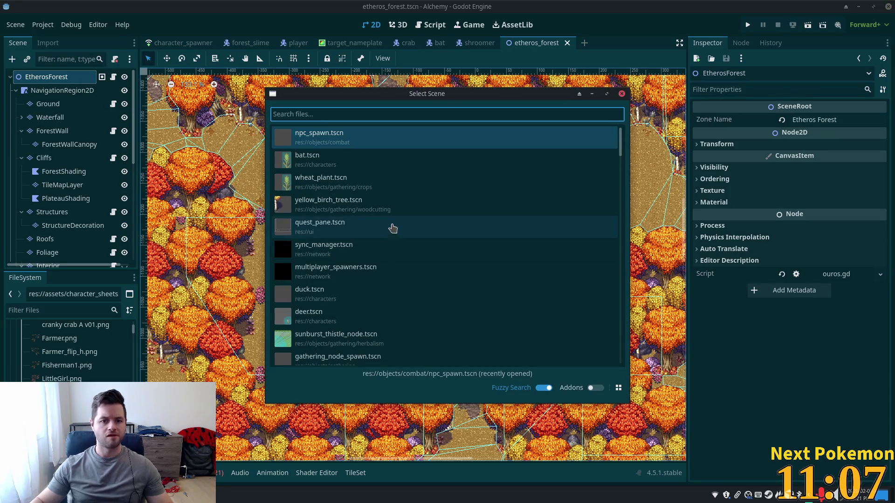
left_click(393, 225)
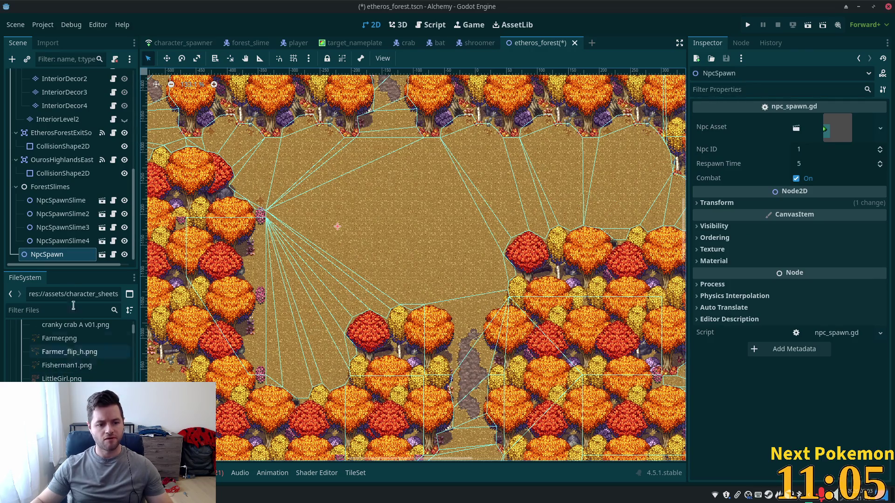
left_click(62, 308)
type("shroom")
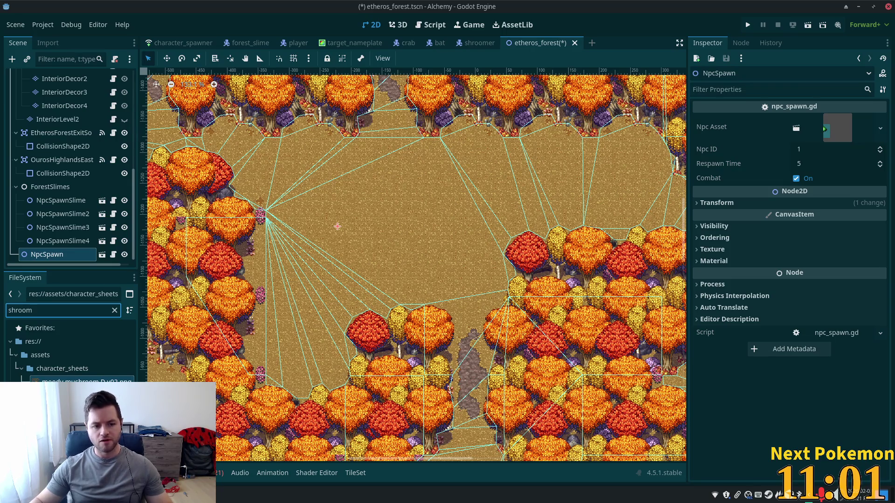
left_click_drag(825, 129, 837, 129)
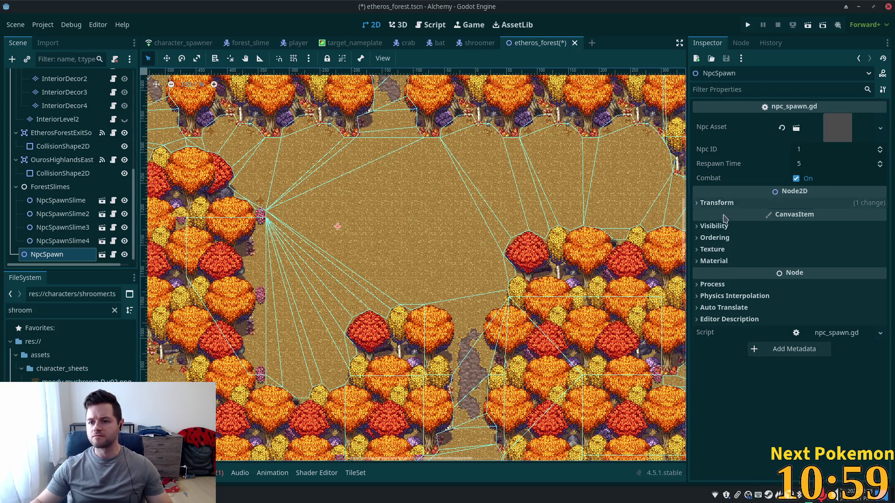
- Set the spawner's Respawn Time to 30 and save the forest scene
left_click(827, 163)
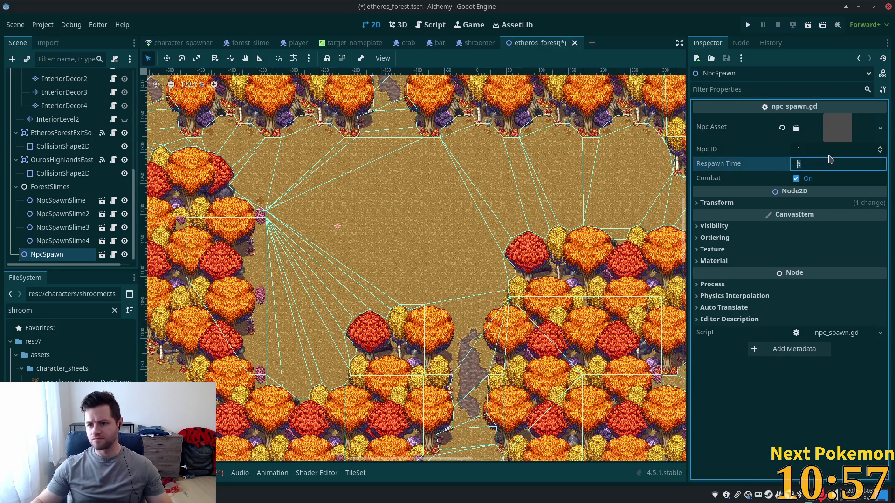
type("30")
key("Tab")
key("ctrl+s")
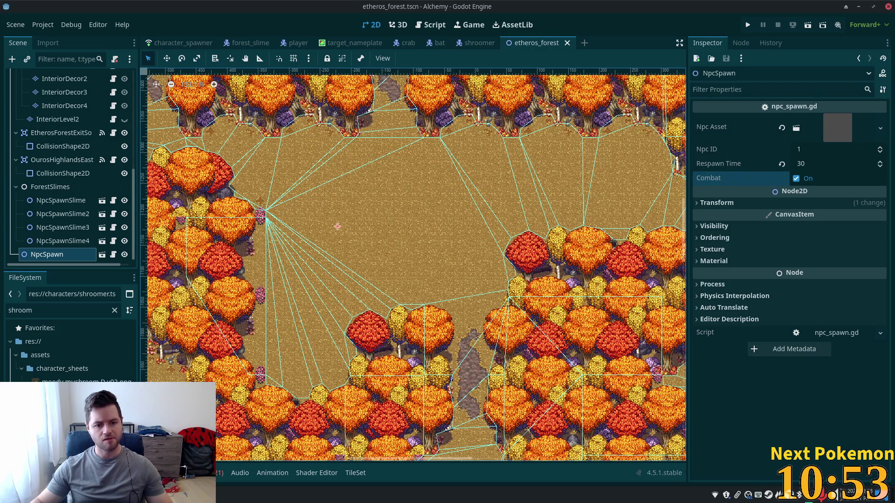
scroll(60, 240, "down", 1)
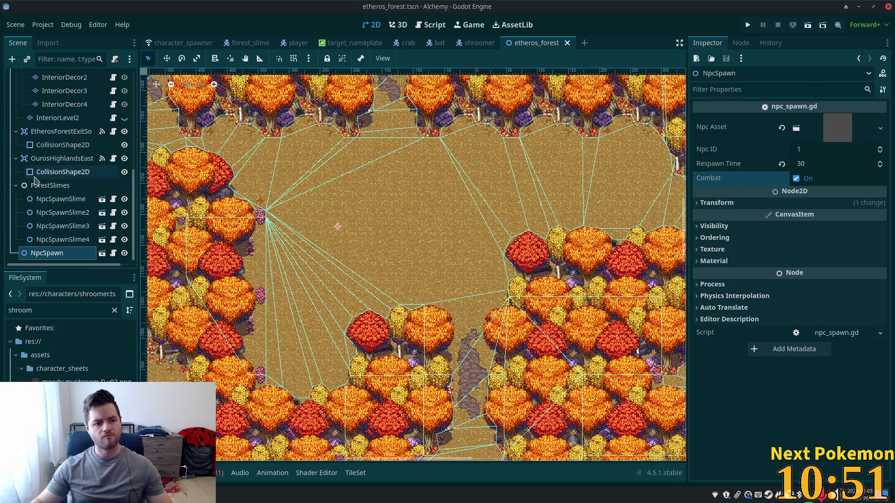
scroll(58, 117, "up", 10)
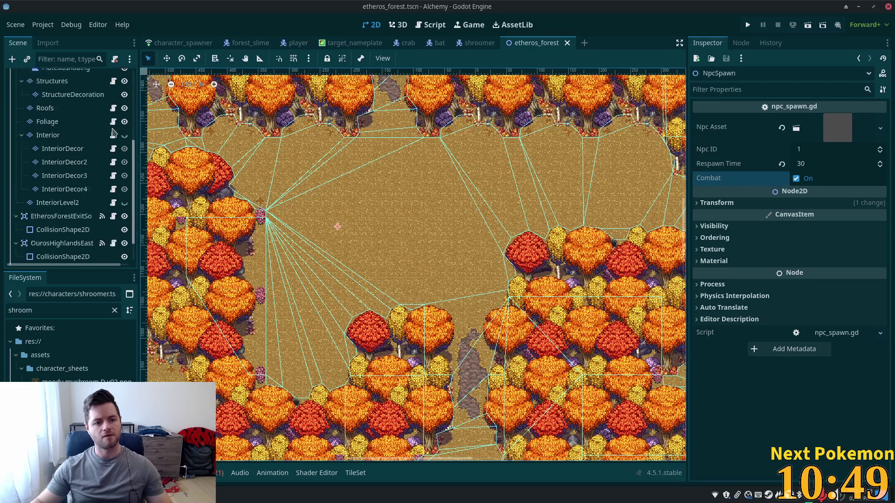
left_click(60, 76)
- Add a plain Node child named Shroomers under the EtherosForest root
right_click(58, 78)
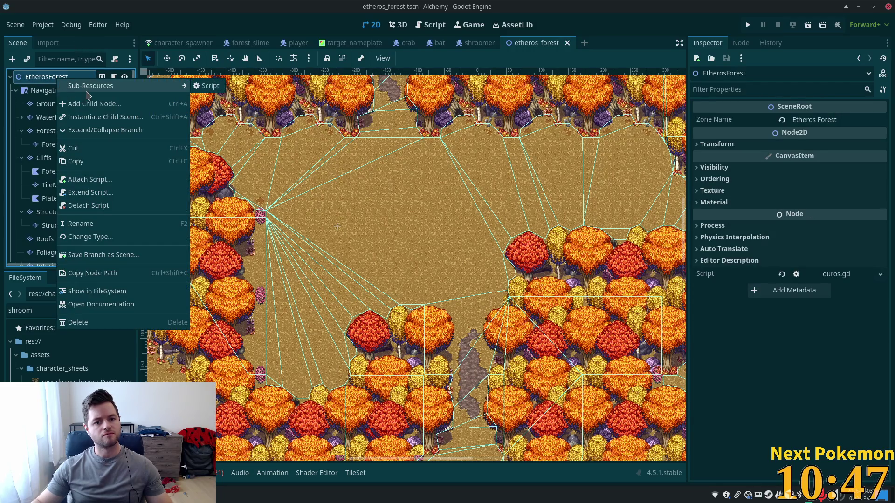
left_click(91, 103)
double_click(387, 151)
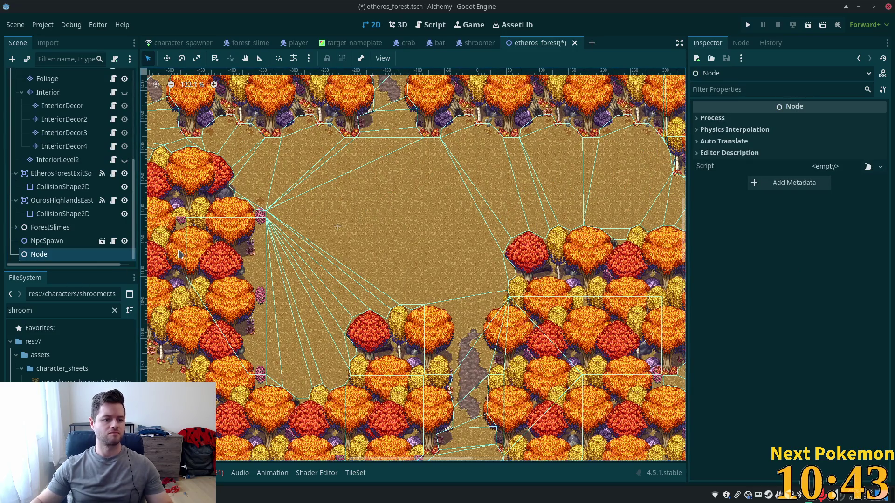
key("F2")
type("Shroom")
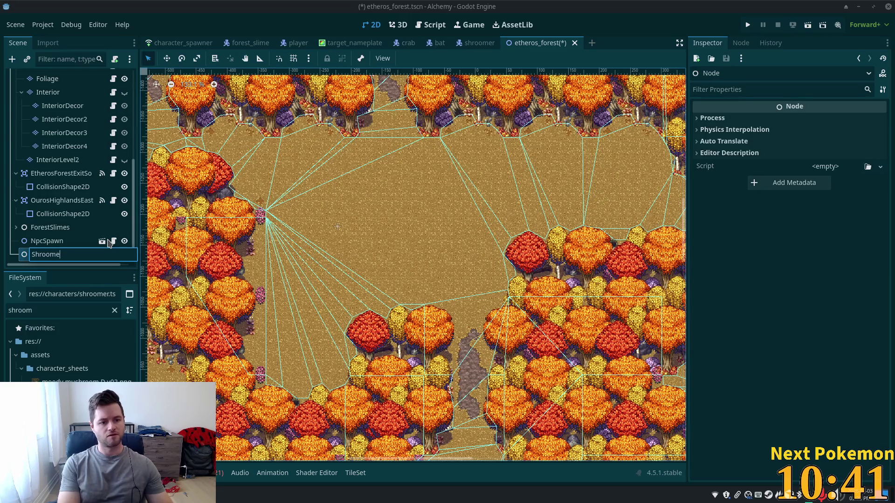
type("rs")
key("Return")
- Move NpcSpawn into Shroomers, rename it NpcSpawnShroomer, and open shroomer.tscn
left_click(50, 241)
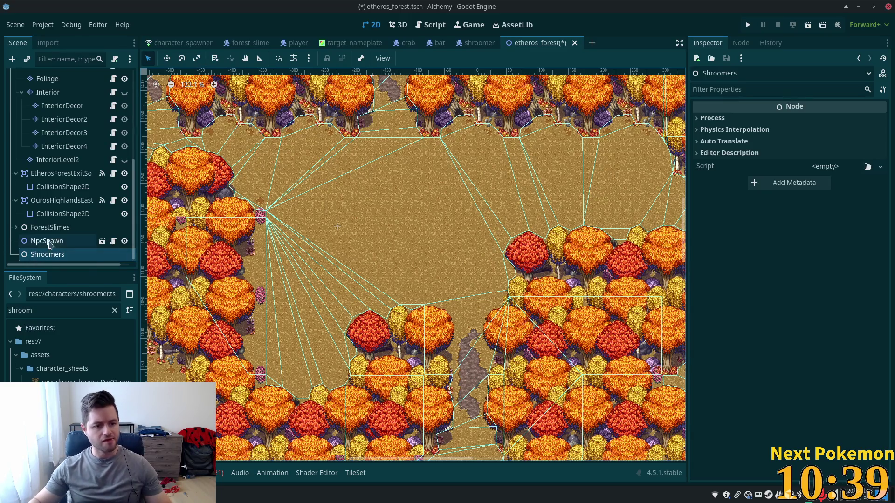
left_click_drag(48, 251, 49, 254)
double_click(73, 253)
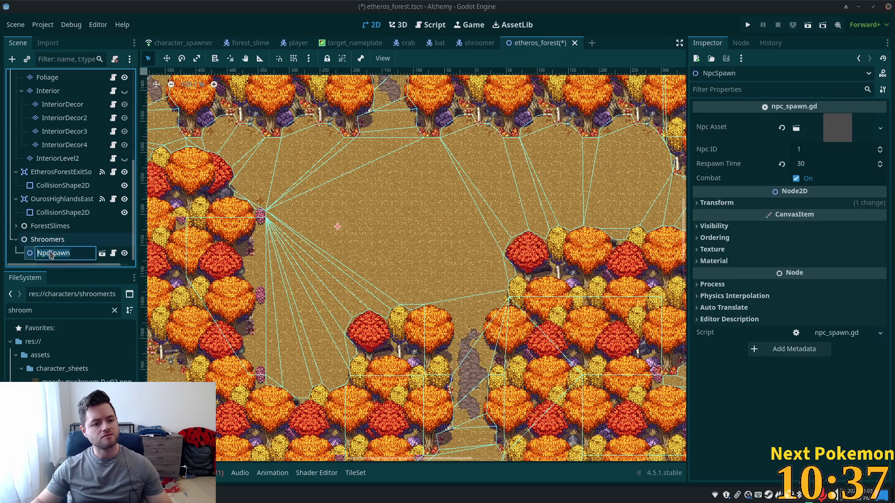
type("Shroomer")
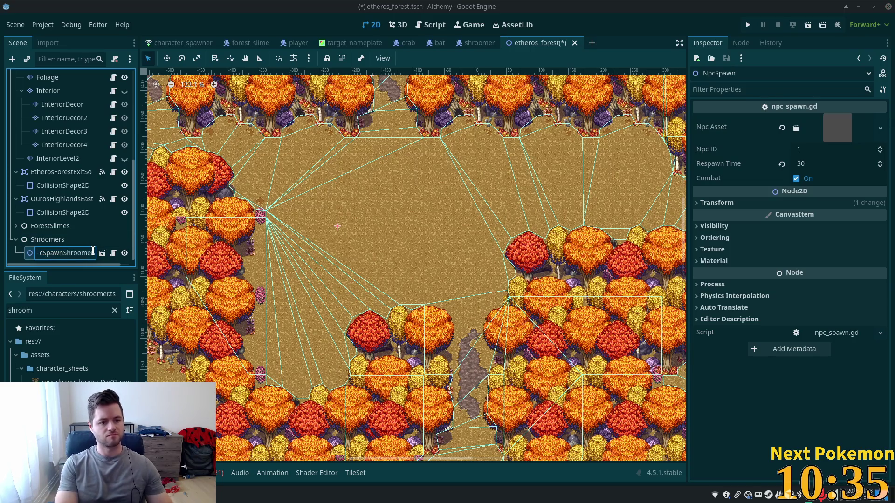
key("Return")
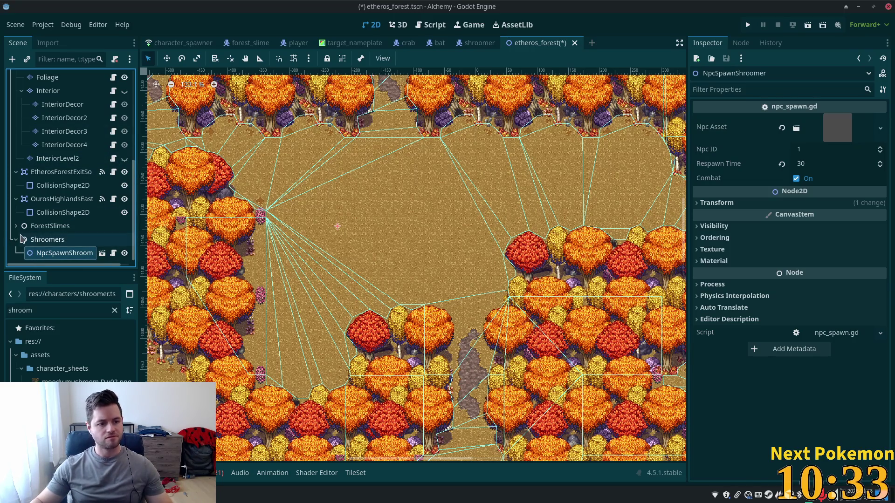
left_click(47, 240)
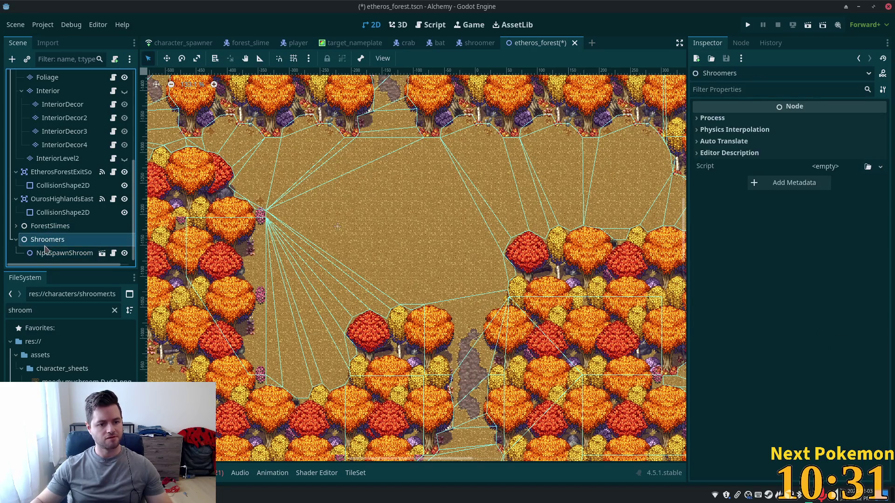
left_click(61, 253)
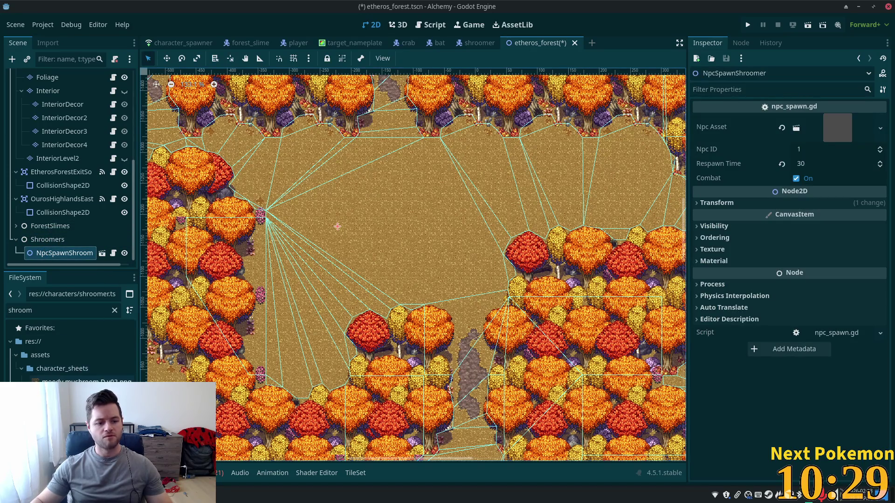
double_click(70, 422)
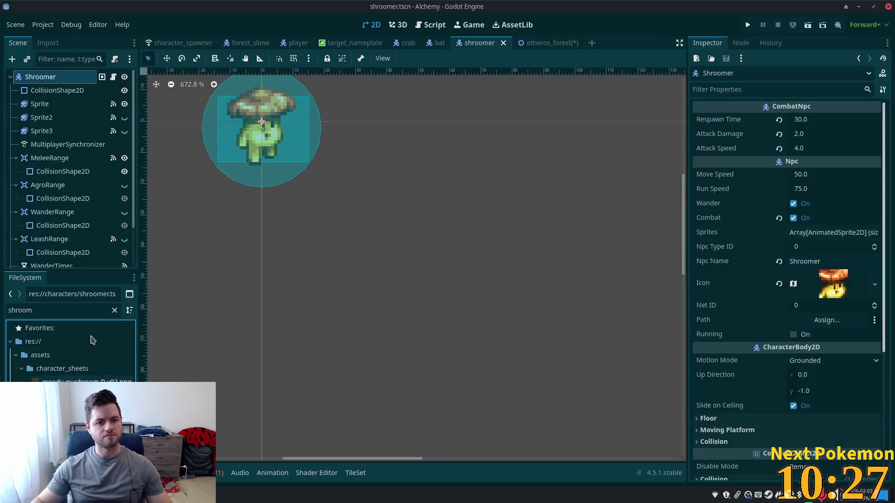
- Replace the Shroomer's existing script with a new shroomer.gd script
left_click(114, 60)
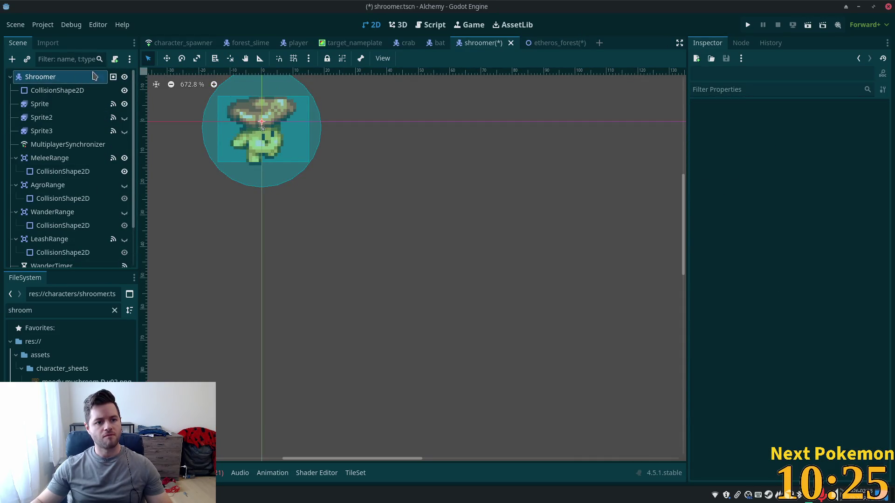
left_click(114, 59)
left_click(484, 329)
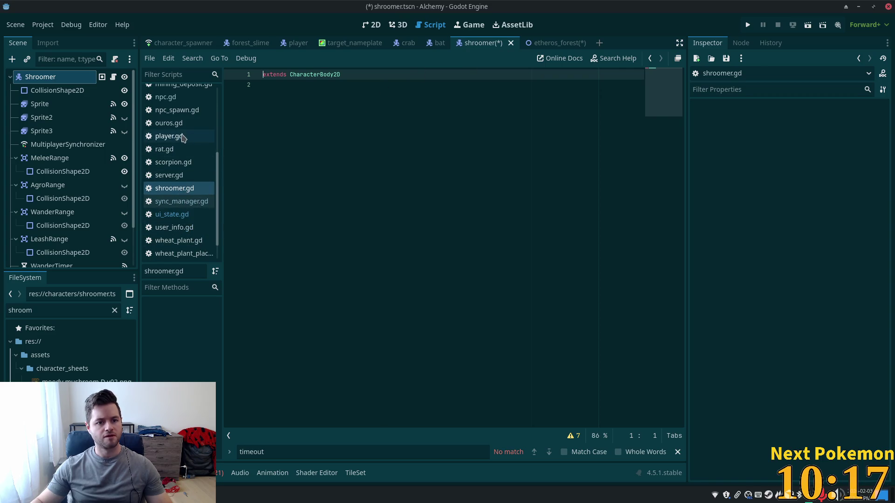
- Copy rat.gd's code into shroomer.gd, save it, and return to etheros_forest
left_click(176, 149)
key("ctrl+a")
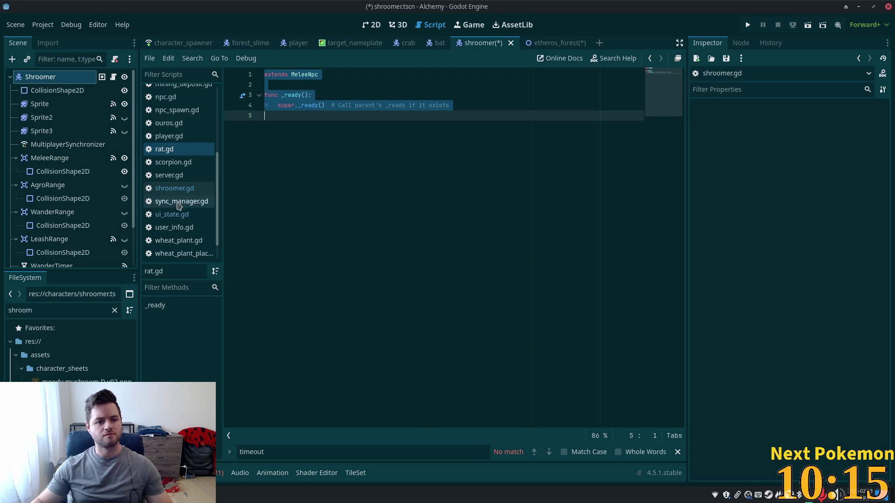
key("ctrl+c")
left_click(176, 189)
key("ctrl+a")
key("ctrl+v")
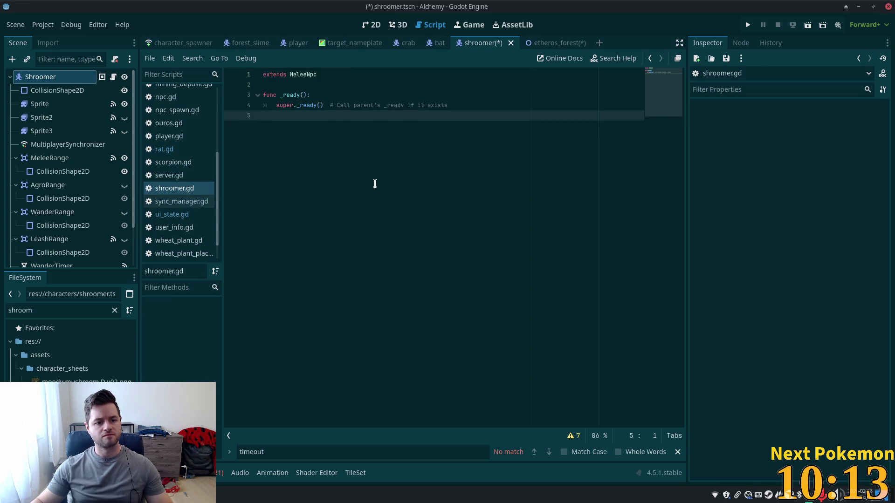
key("ctrl+s")
left_click(540, 43)
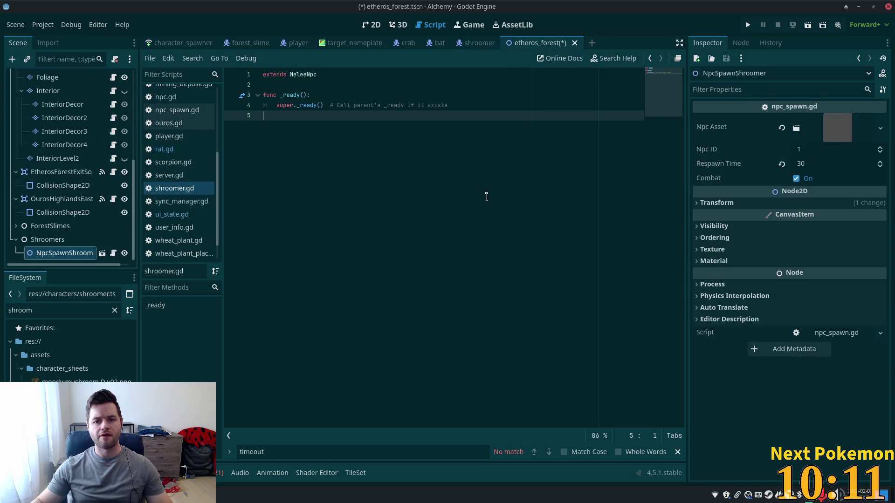
- Duplicate NpcSpawnShroomer twice, placing the copies lower left and lower right on the map
left_click(360, 26)
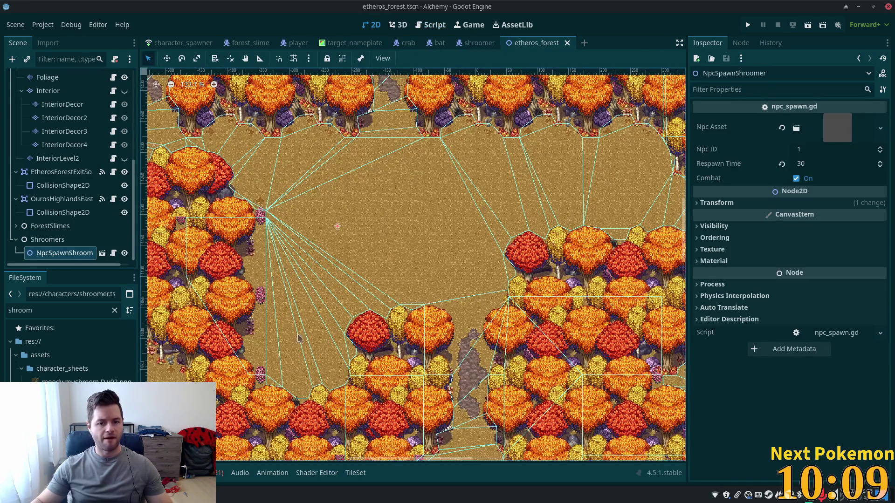
key("ctrl+d")
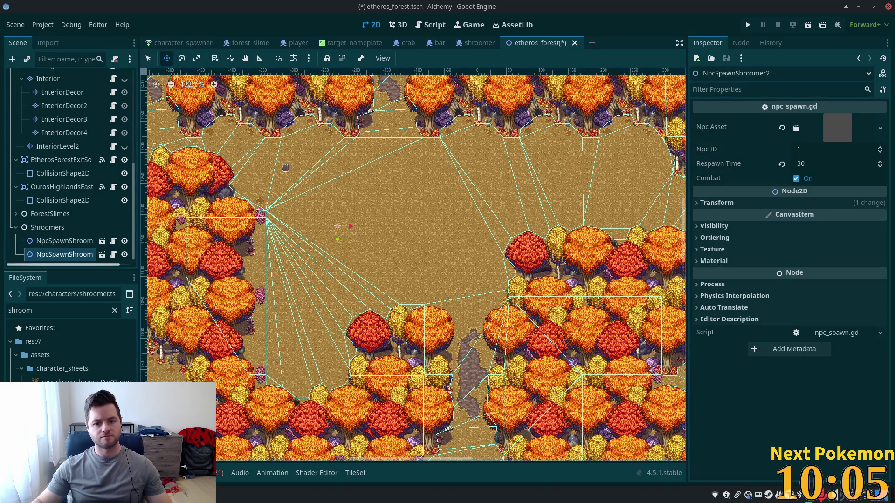
left_click_drag(285, 168, 269, 280)
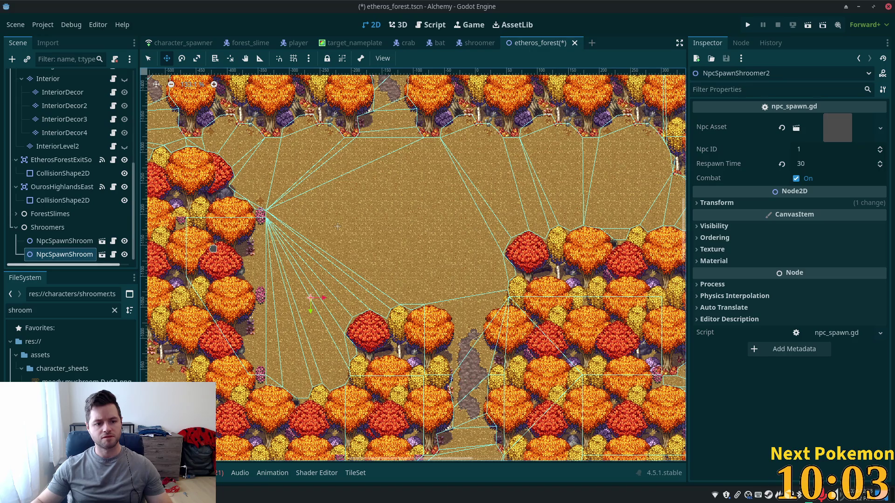
scroll(242, 248, "down", 4)
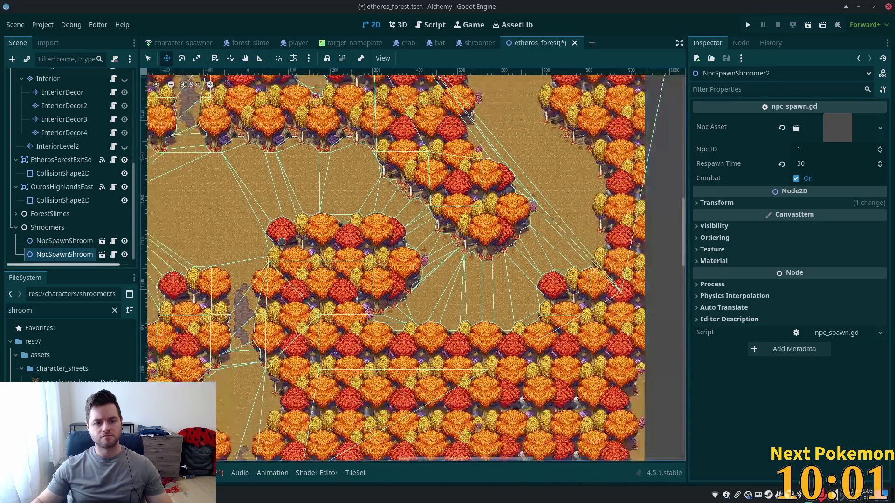
key("ctrl+d")
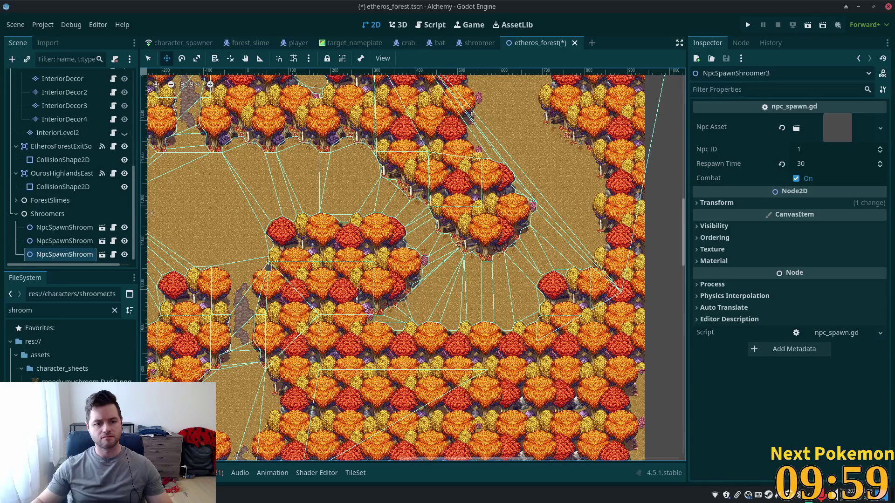
mouse_move(509, 229)
left_mouse_down()
mouse_move(521, 287)
mouse_move(502, 293)
left_mouse_up()
- Add fourth, fifth and sixth shroomer spawners at new spots, then run the game
key("ctrl+d")
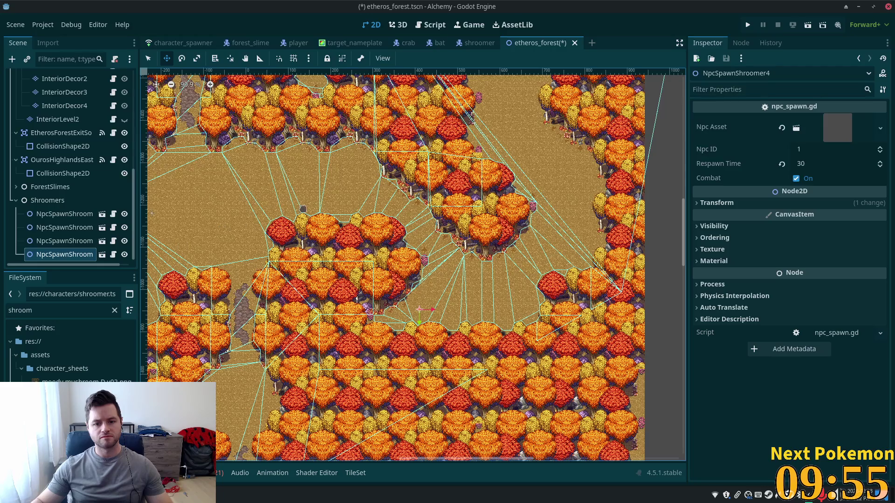
left_click_drag(303, 208, 400, 211)
left_click_drag(327, 214, 342, 201)
key("ctrl+d")
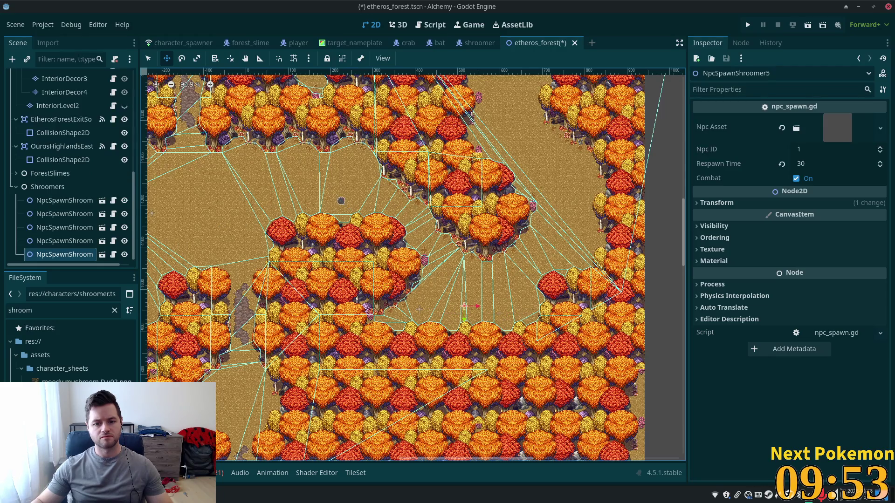
mouse_move(398, 219)
left_mouse_down()
mouse_move(385, 225)
mouse_move(420, 218)
mouse_move(375, 207)
left_mouse_up()
key("ctrl+d")
key("F5")
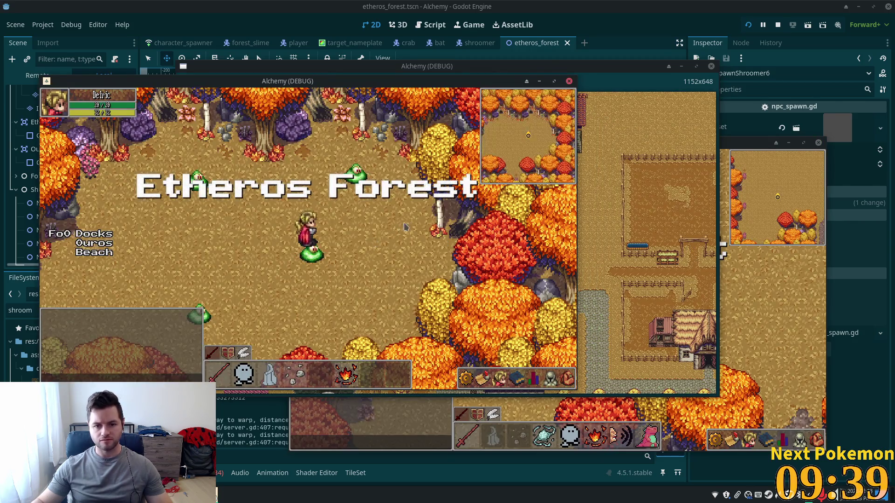
- Walk the character south through Etheros Forest and back north, then stop the test run
key("w")
key("s")
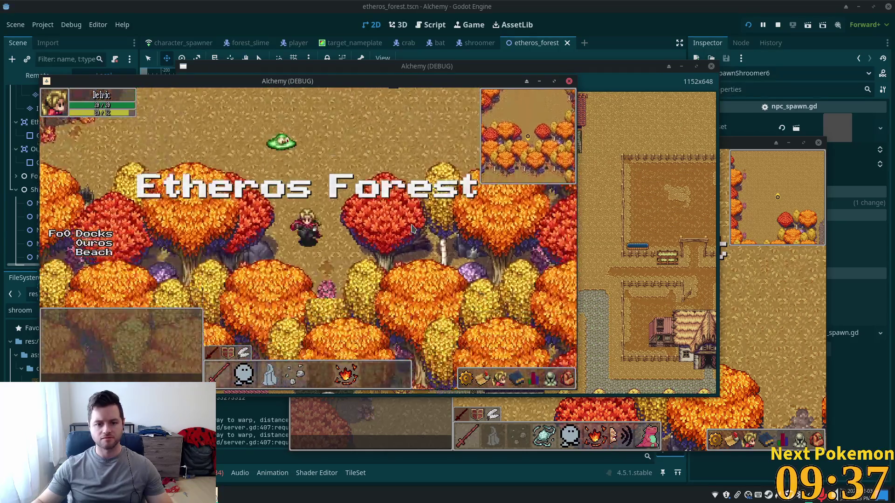
key("s")
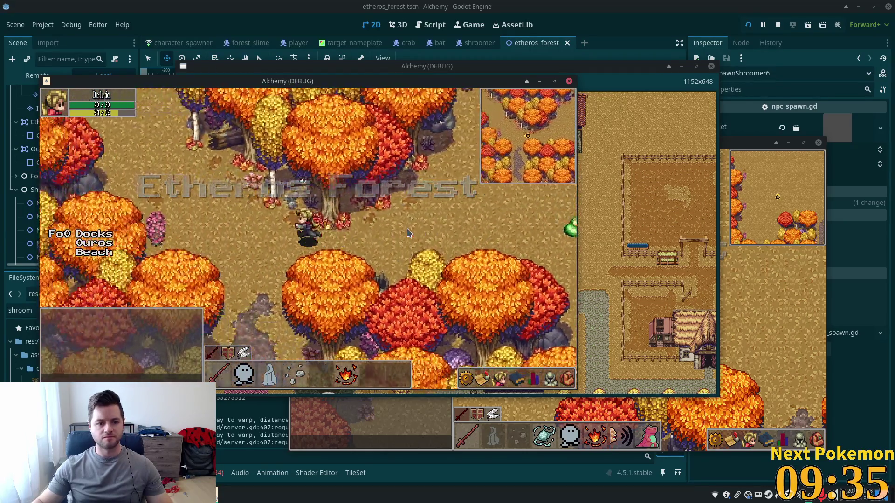
key("s")
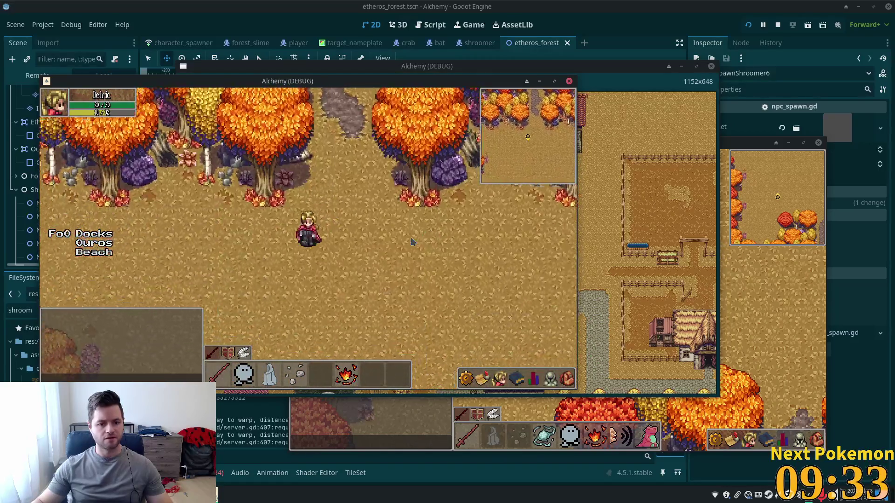
key("s")
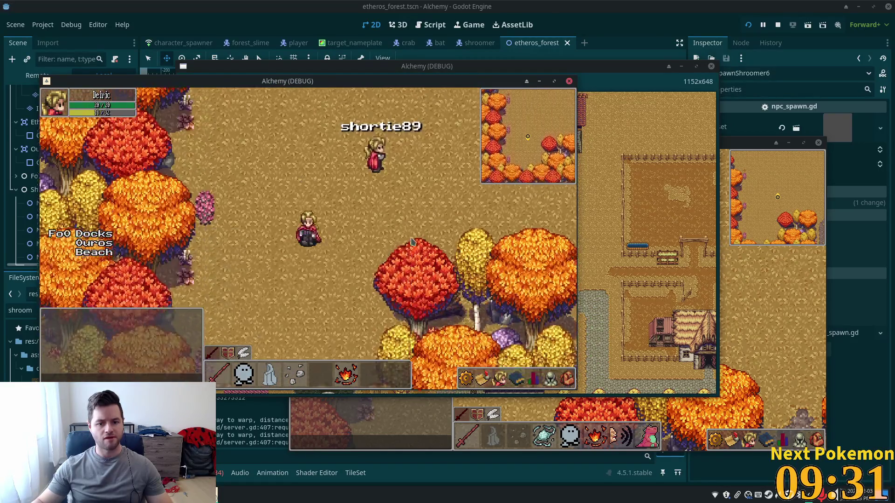
key("w")
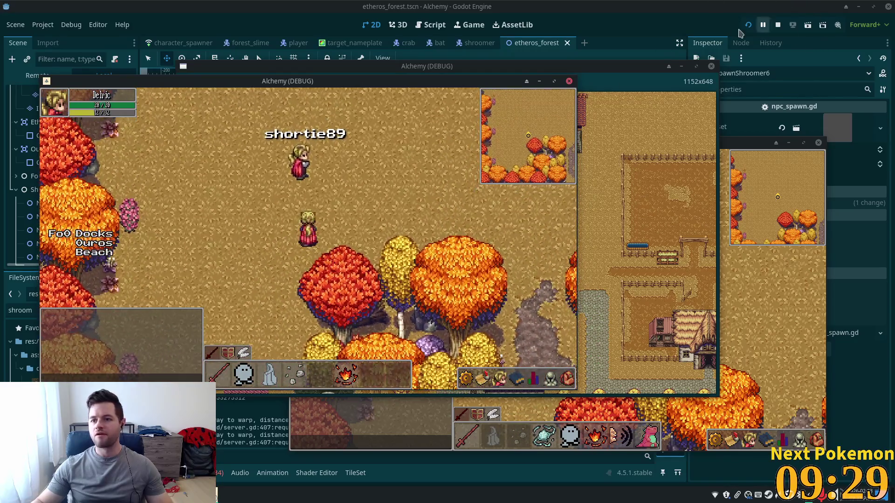
left_click(777, 24)
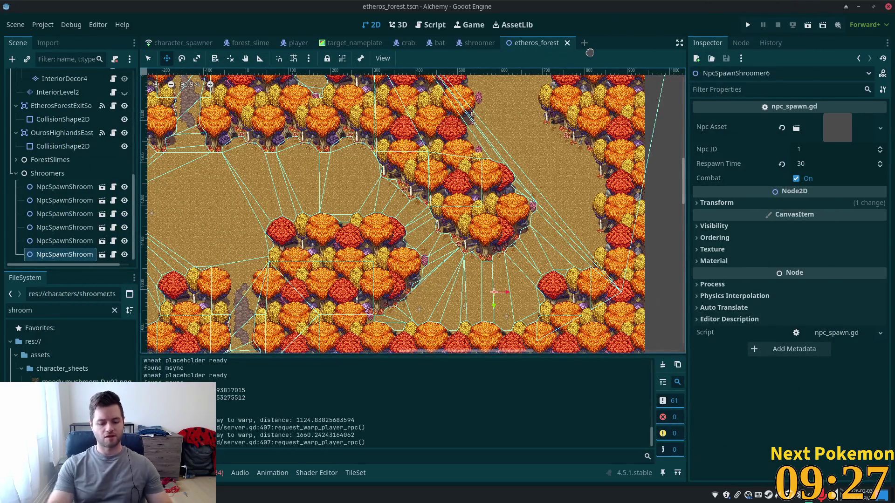
- Add shroomer.tscn as Element 18 in character_spawner's Auto Spawn List, then save and run
key("ctrl+shift+o")
type("character")
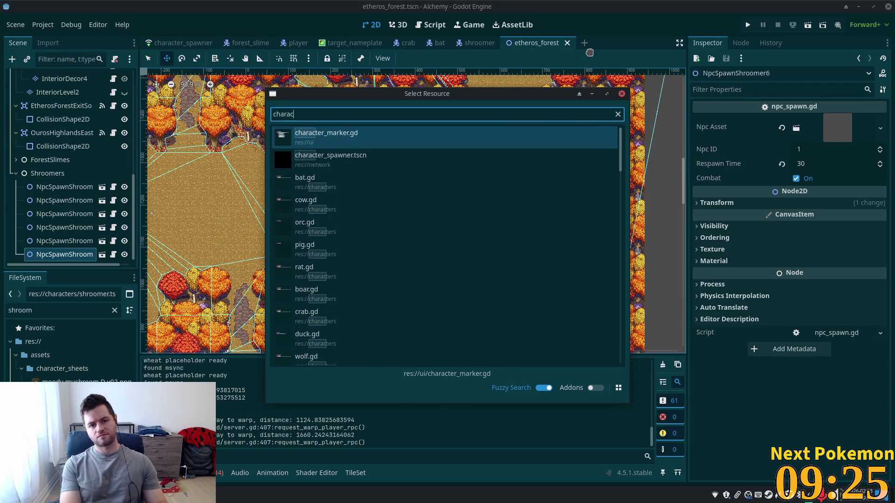
double_click(396, 156)
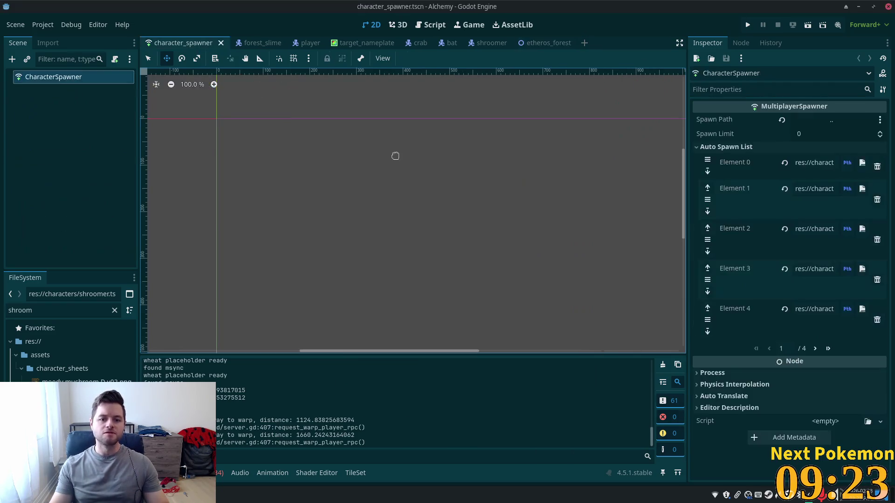
left_click(829, 349)
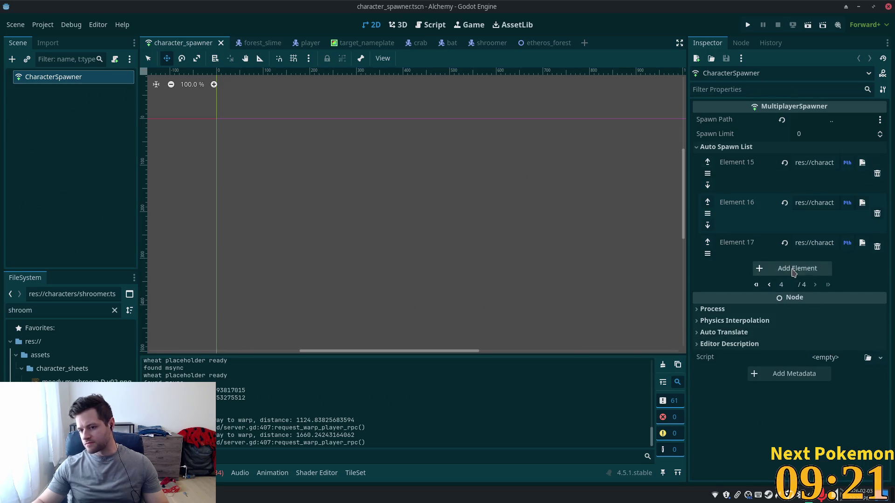
left_click(795, 269)
mouse_move(70, 405)
left_mouse_down()
mouse_move(419, 116)
mouse_move(741, 286)
mouse_move(806, 283)
left_mouse_up()
key("F5")
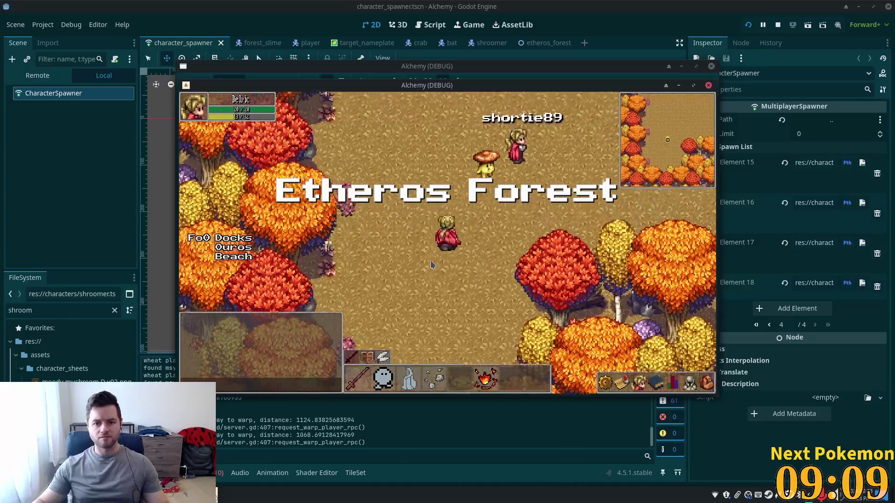
- Walk the character north, then west through the forest looking for shroomers
key("Up")
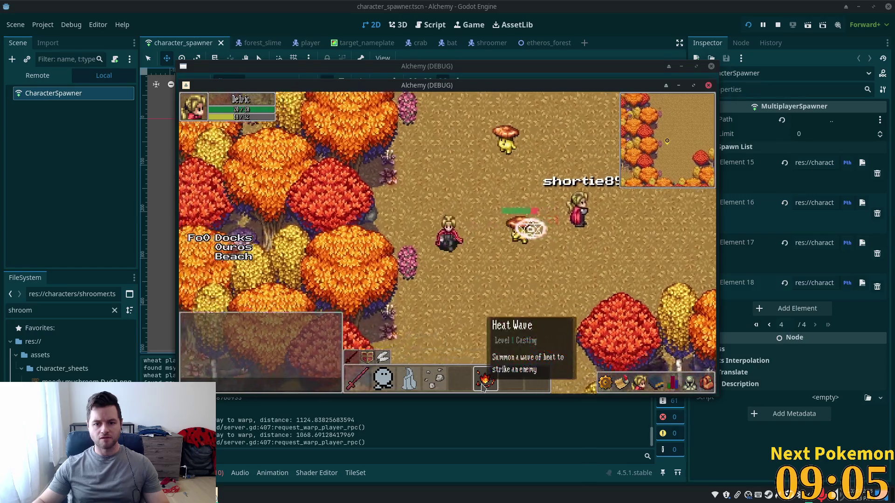
key("Down")
key("Left")
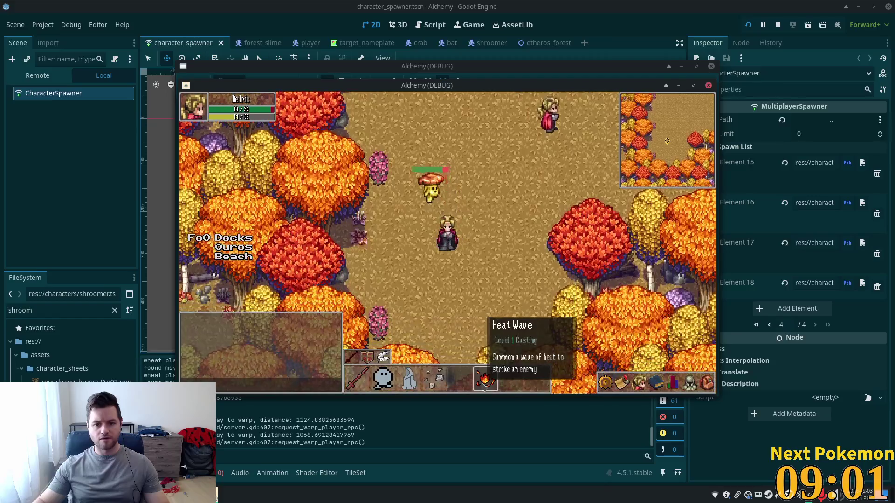
key("Left")
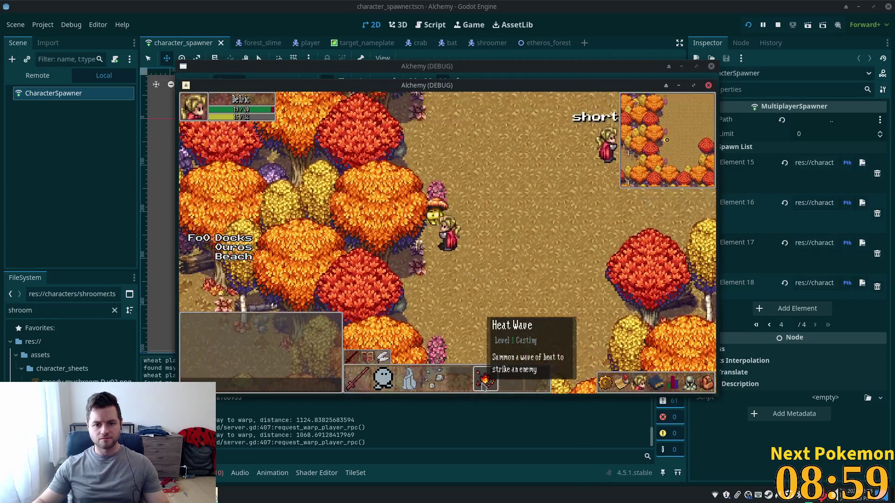
key("Up")
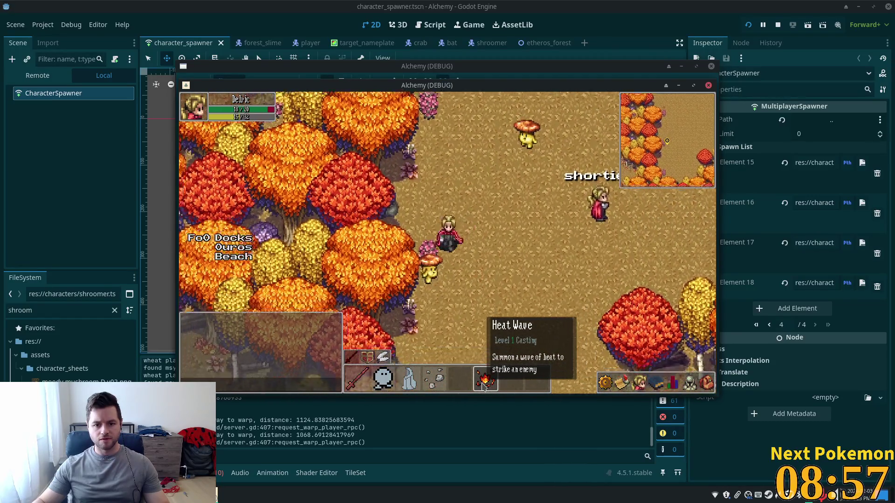
key("Left")
key("Down")
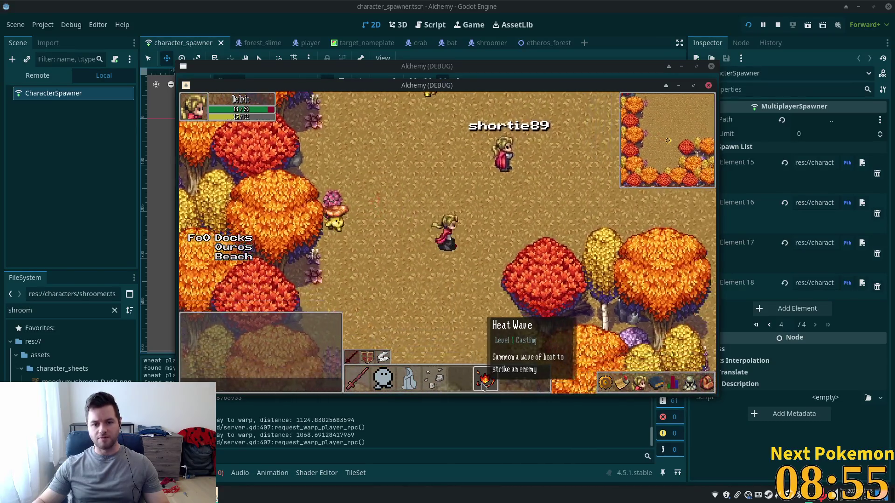
key("Left")
key("Right")
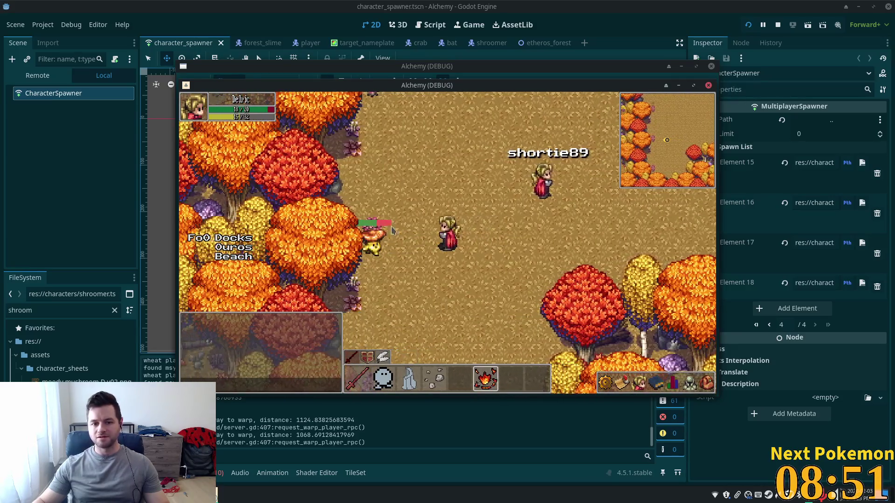
- Target and kill a shroomer enemy, then walk east across the forest
left_click(392, 229)
key("Right")
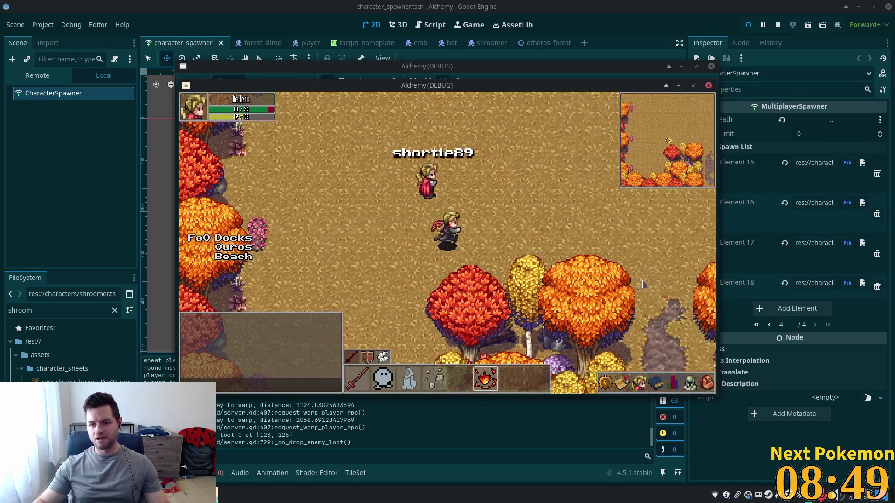
key("Up")
key("Right")
key("Up")
key("Right")
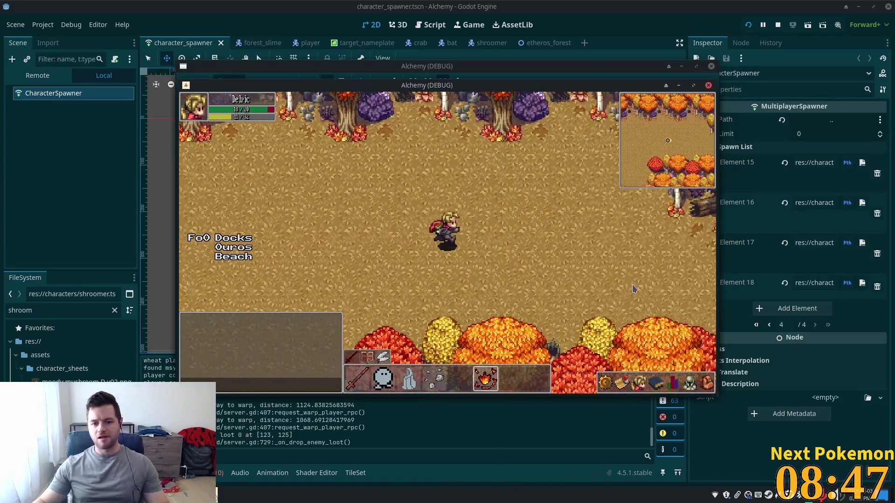
key("Up")
key("Right")
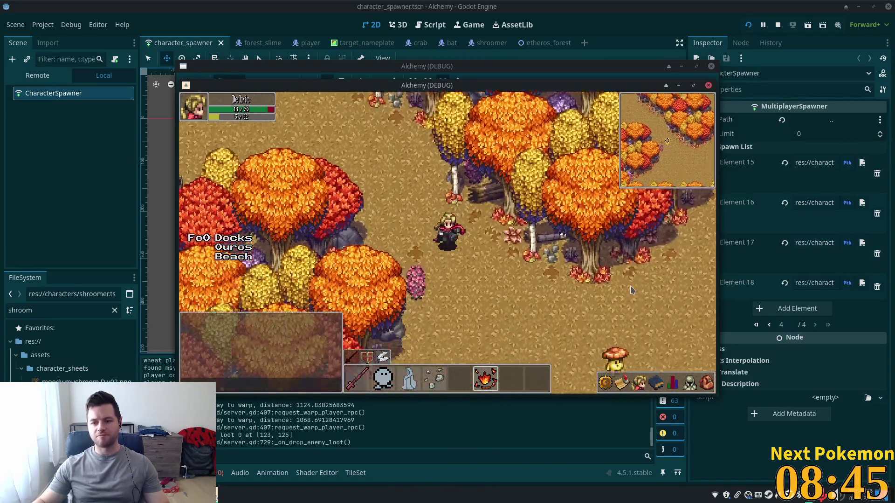
key("Down")
key("Right")
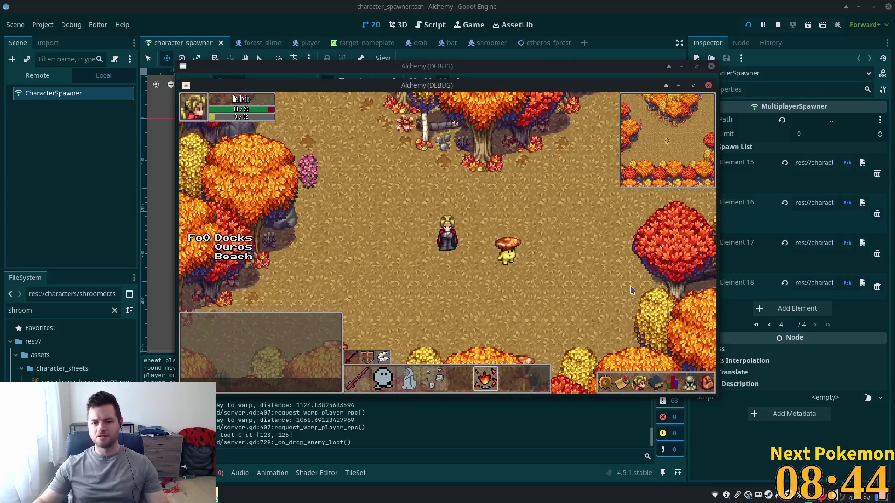
key("Down")
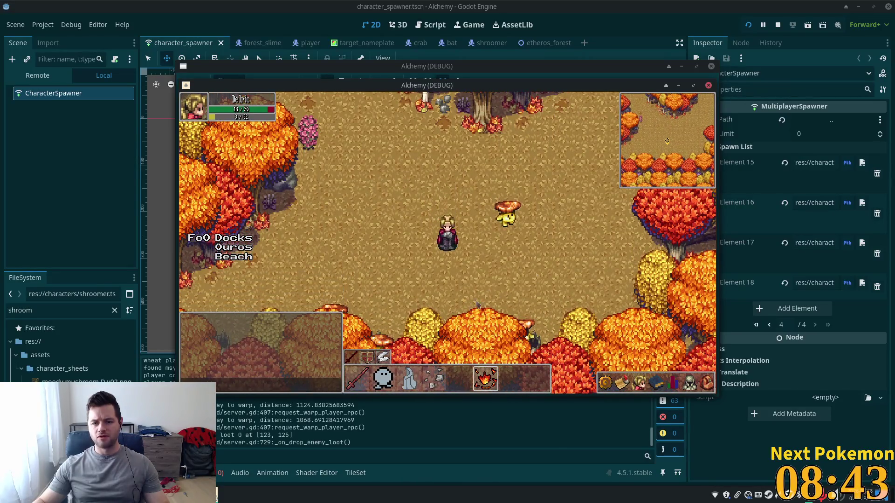
key("Right")
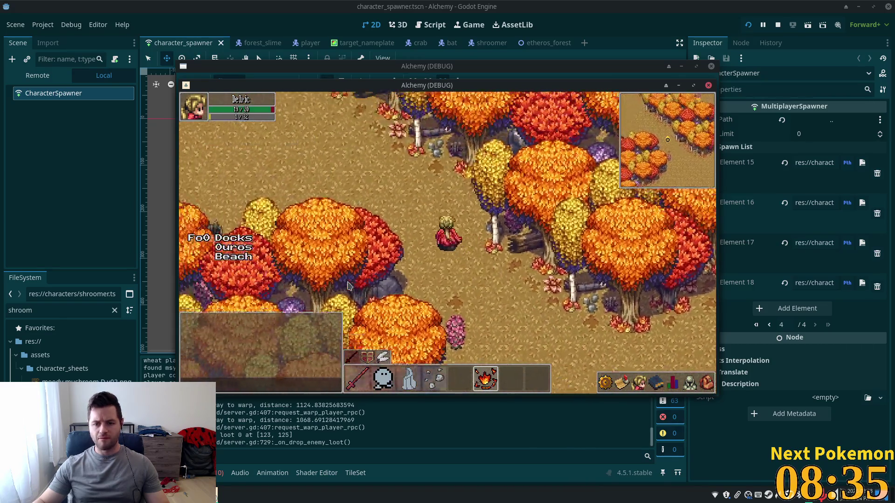
- Walk north into a clearing and back south, then bring the editor to the front
key("w")
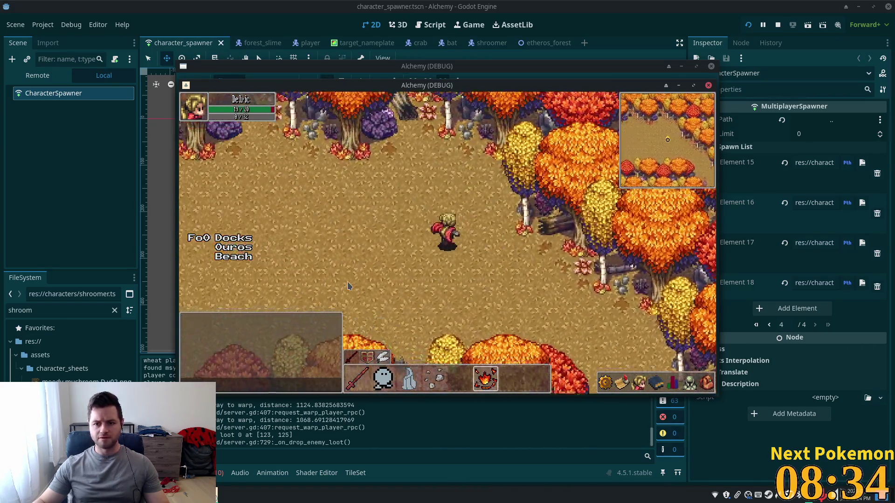
key("w")
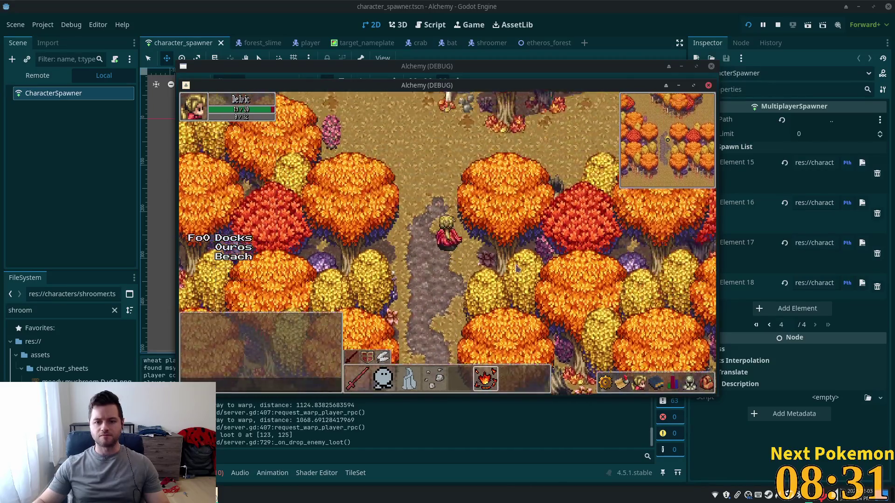
key("w")
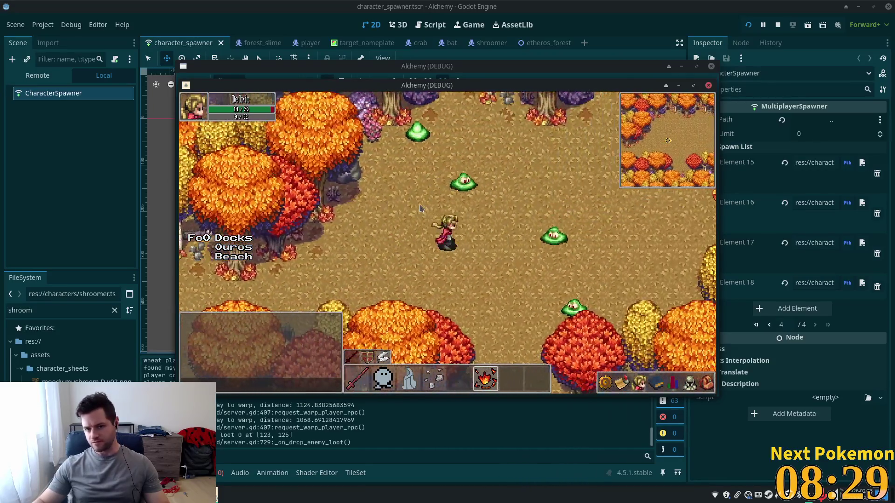
key("w")
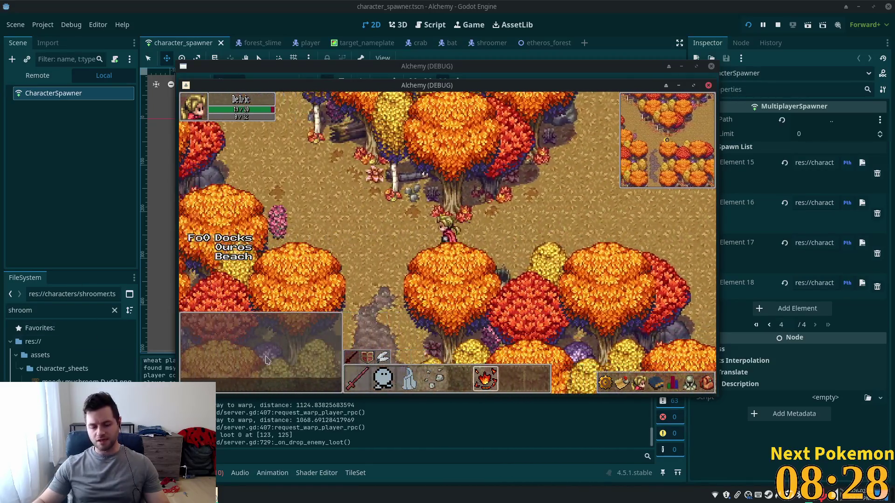
key("w")
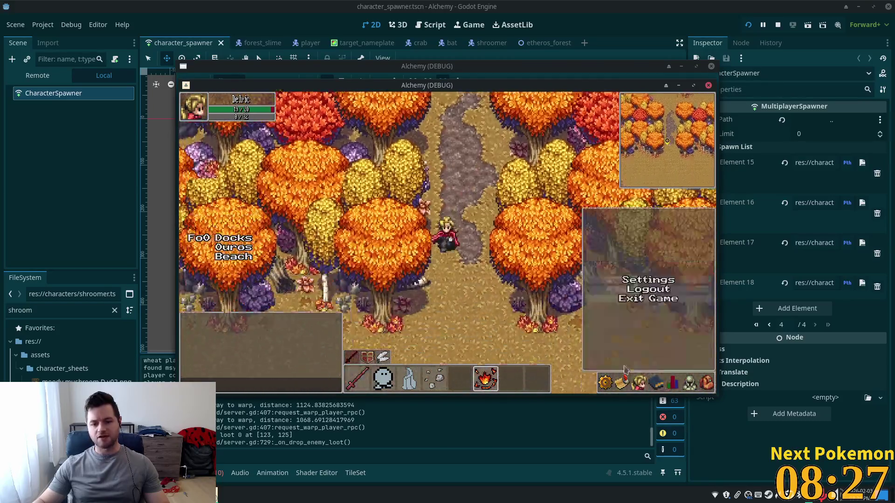
key("s")
key("s")
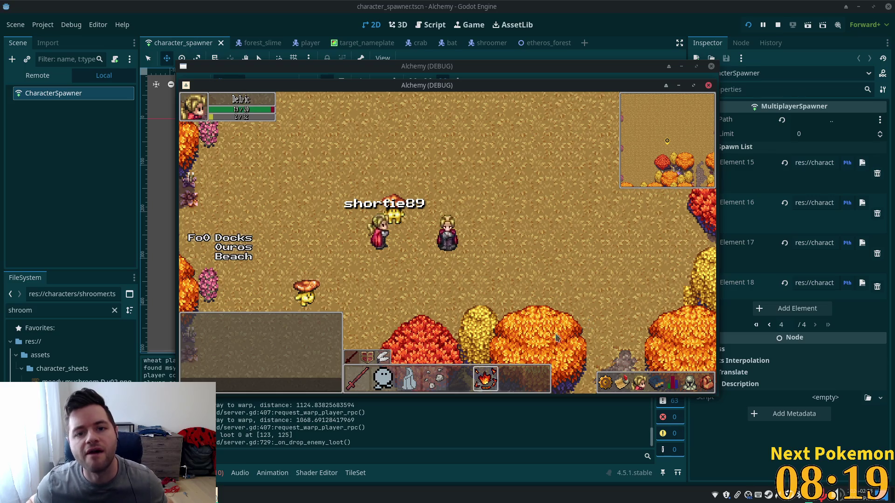
left_click(14, 158)
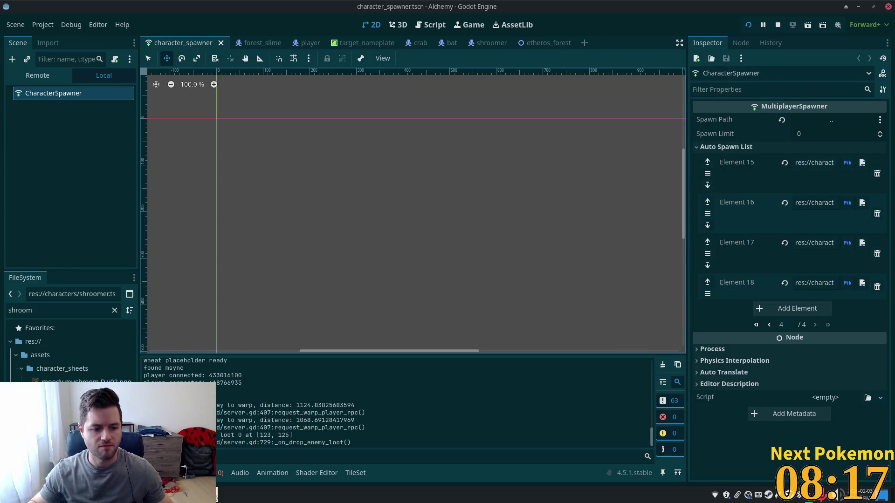
- Open the shroomer scene and add a Sprite2D child named Sprite2DShadow
double_click(70, 410)
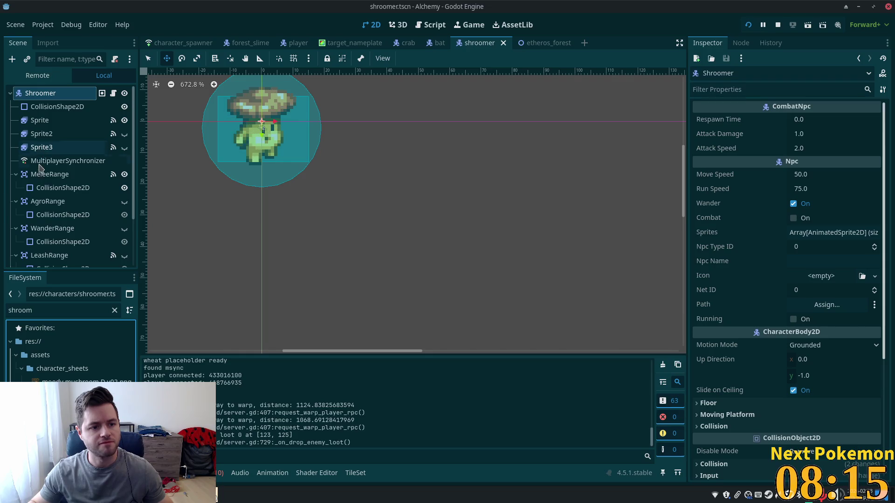
scroll(40, 168, "down", 3)
scroll(42, 139, "up", 3)
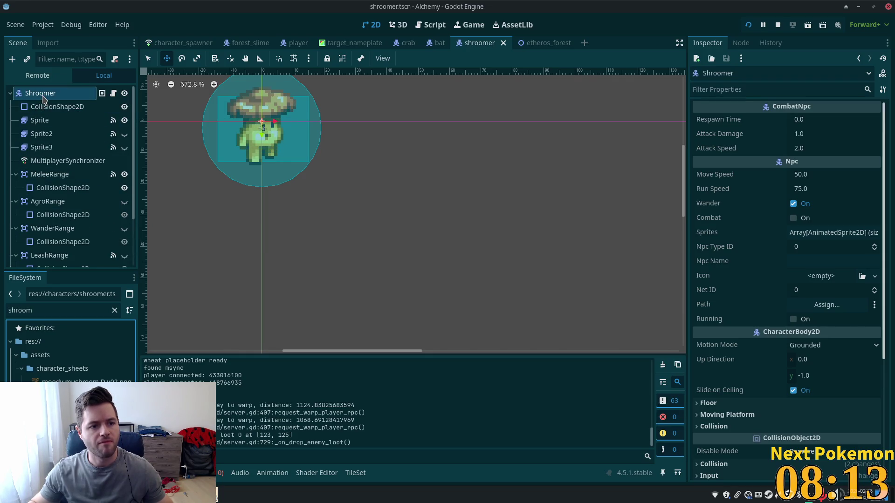
key("ctrl+a")
type("spr")
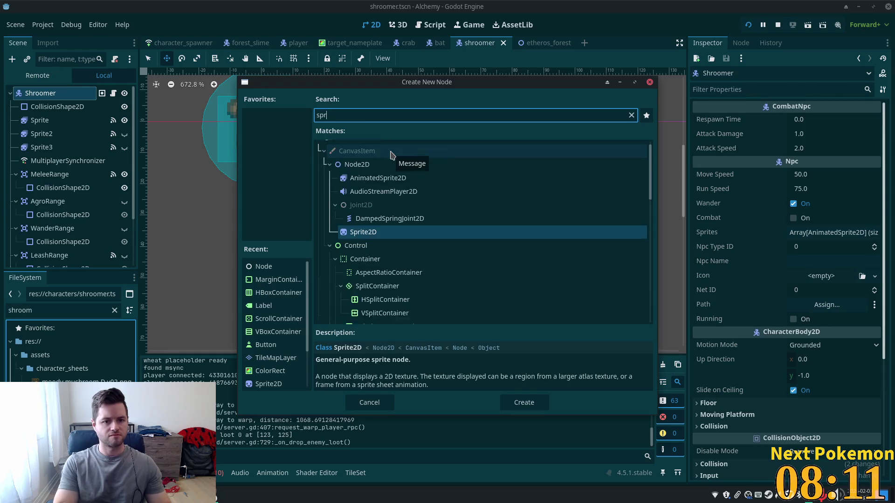
type("ite")
key("Return")
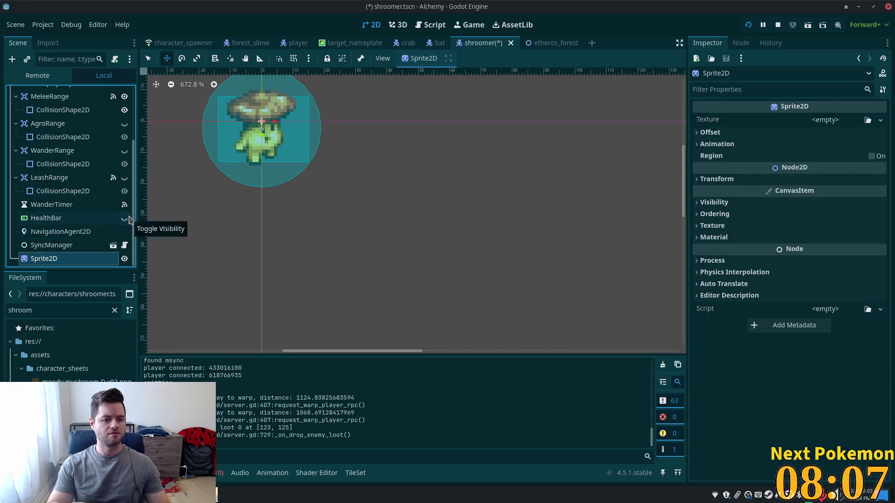
key("F2")
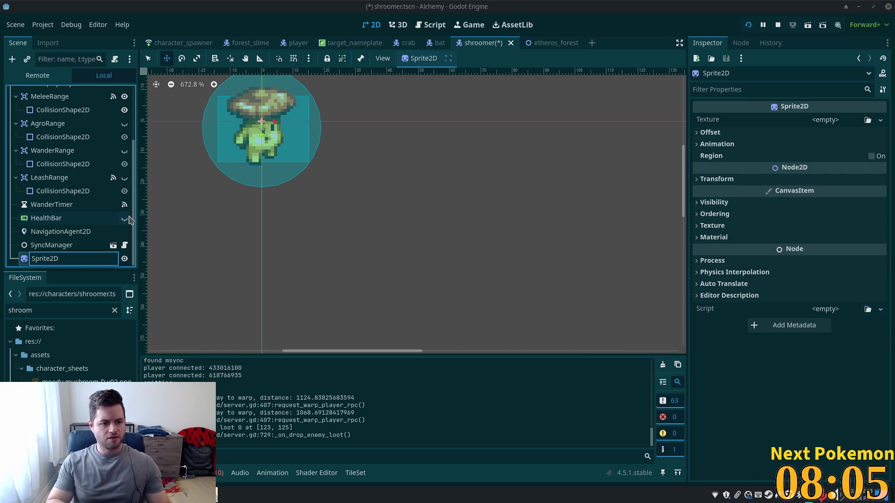
type("Shadow")
key("Return")
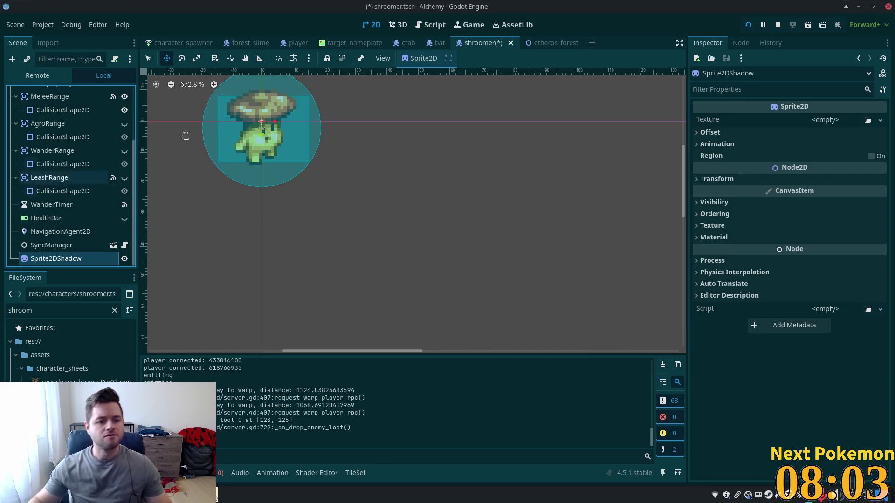
- Give Sprite2DShadow an AtlasTexture from the mushroom sprite sheet, cropped to the 16×6 shadow slice
left_click(880, 120)
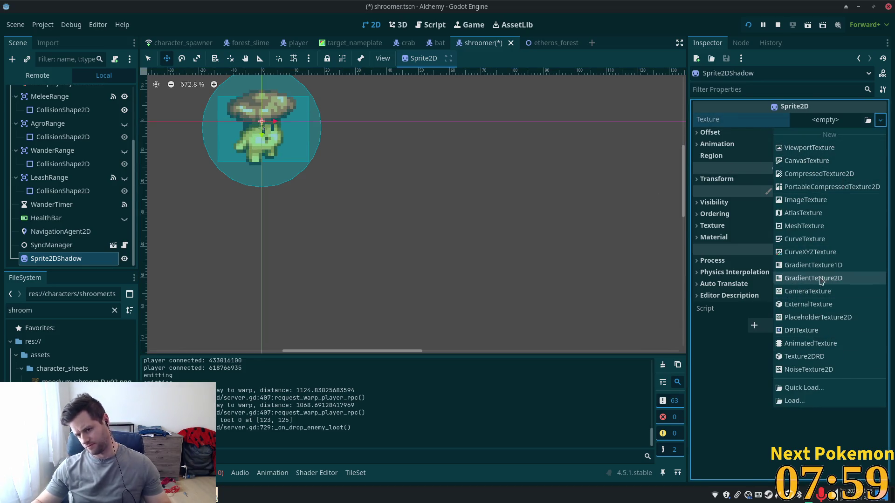
left_click(814, 215)
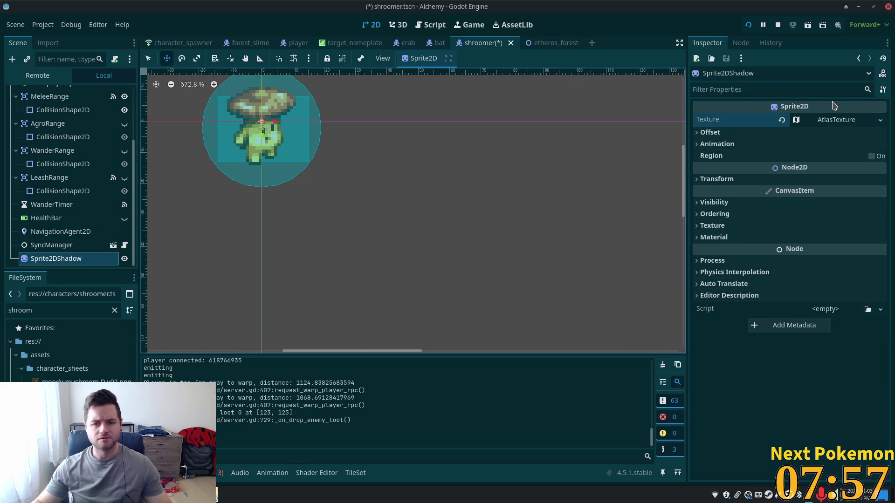
left_click(835, 122)
mouse_move(84, 382)
left_mouse_down()
mouse_move(688, 244)
mouse_move(820, 261)
left_mouse_up()
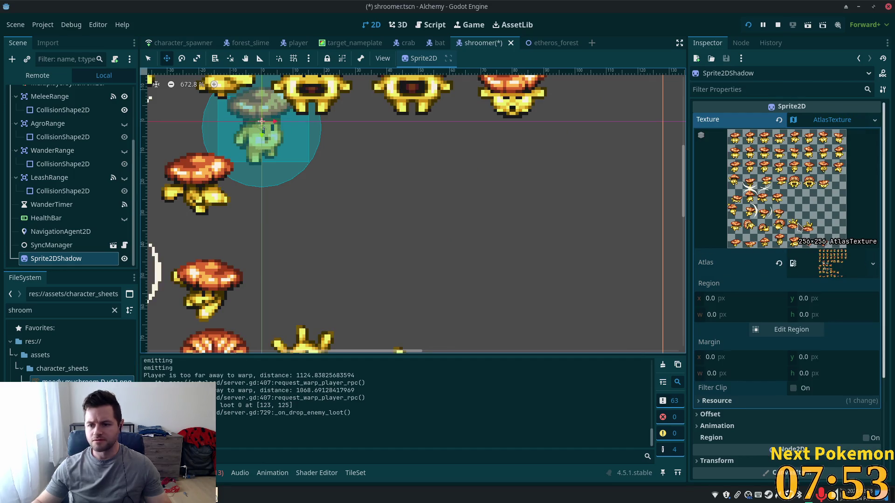
scroll(716, 212, "down", 2)
scroll(339, 249, "down", 4)
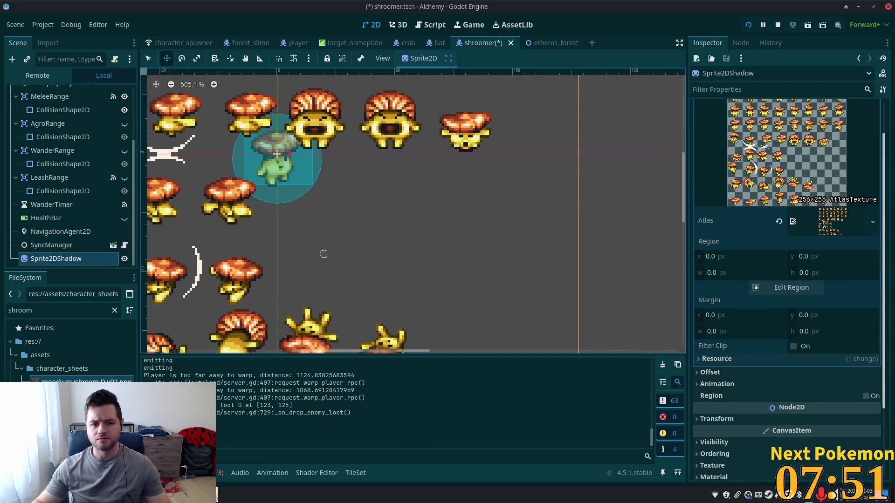
scroll(340, 250, "down", 2)
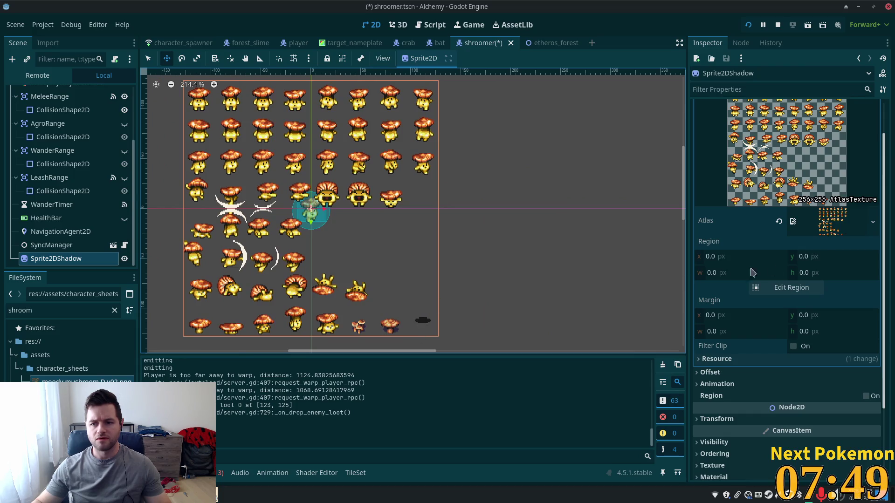
left_click(787, 287)
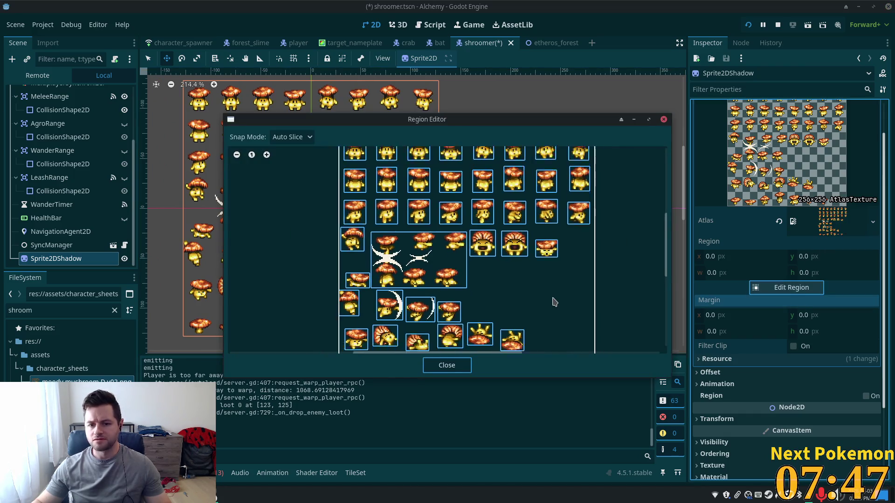
scroll(554, 302, "down", 2)
scroll(571, 256, "up", 5)
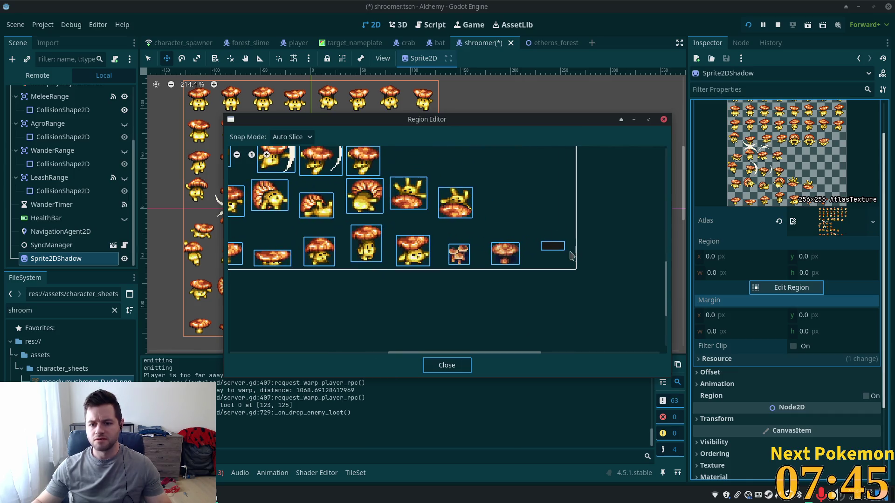
left_click(552, 247)
left_click(447, 365)
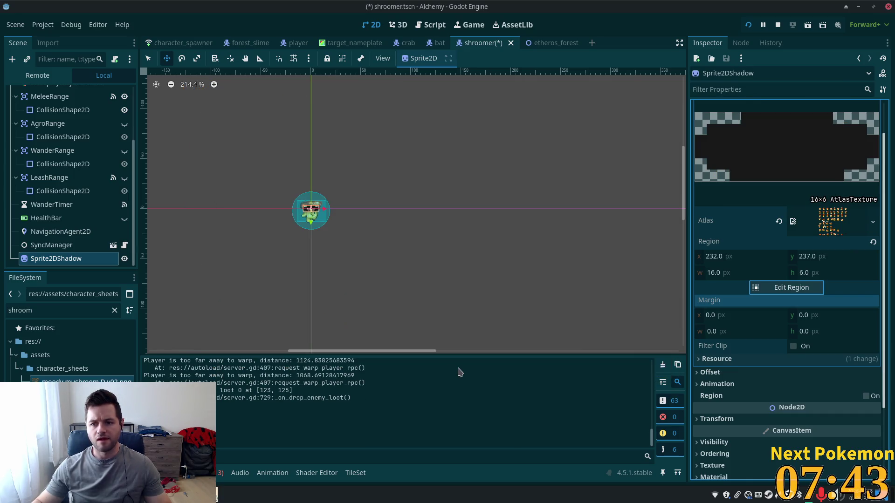
- Order Sprite2DShadow first, place it at (-1, 11) under the feet, save and run
scroll(316, 237, "up", 2)
scroll(261, 225, "up", 3)
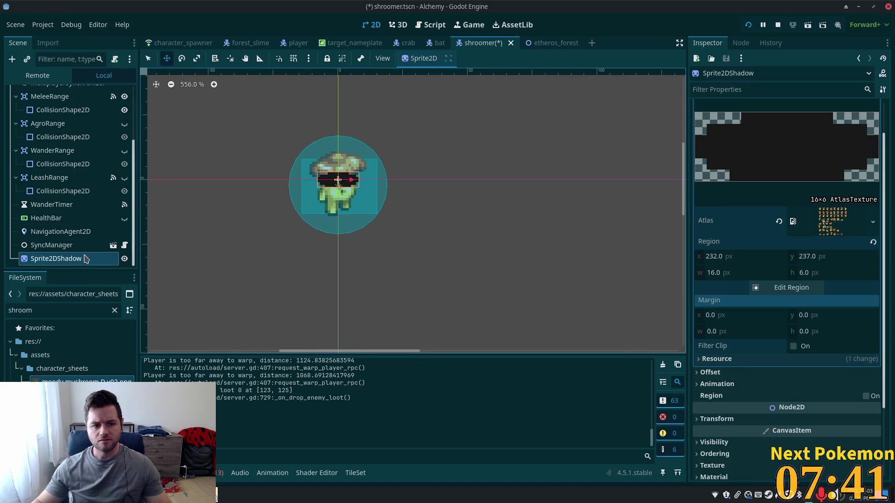
mouse_move(56, 258)
left_mouse_down()
mouse_move(65, 233)
mouse_move(61, 80)
mouse_move(56, 103)
left_mouse_up()
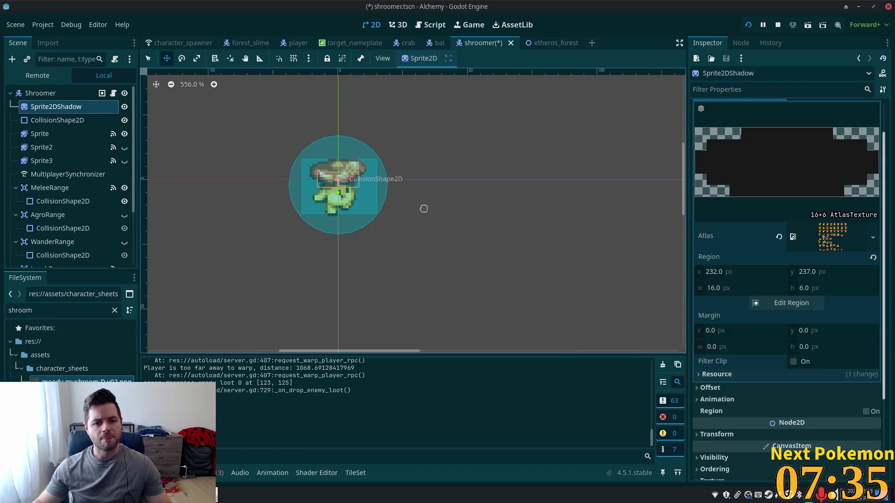
scroll(356, 181, "up", 5)
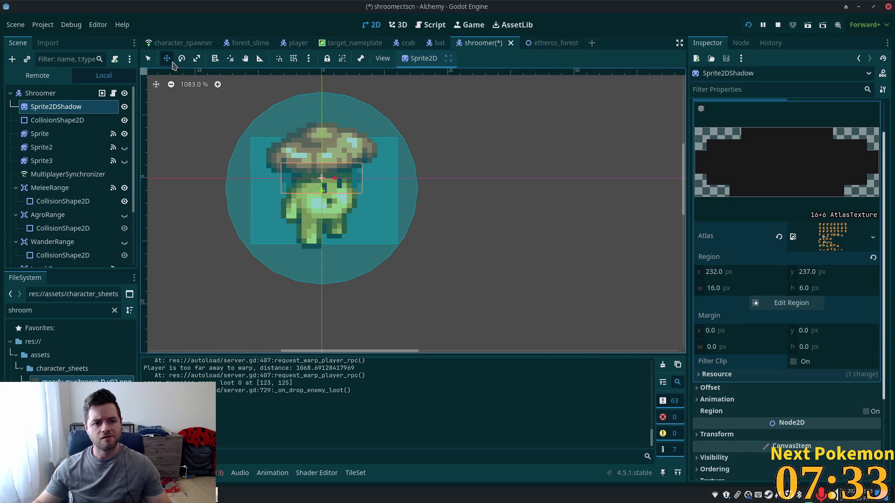
left_click_drag(218, 214, 218, 256)
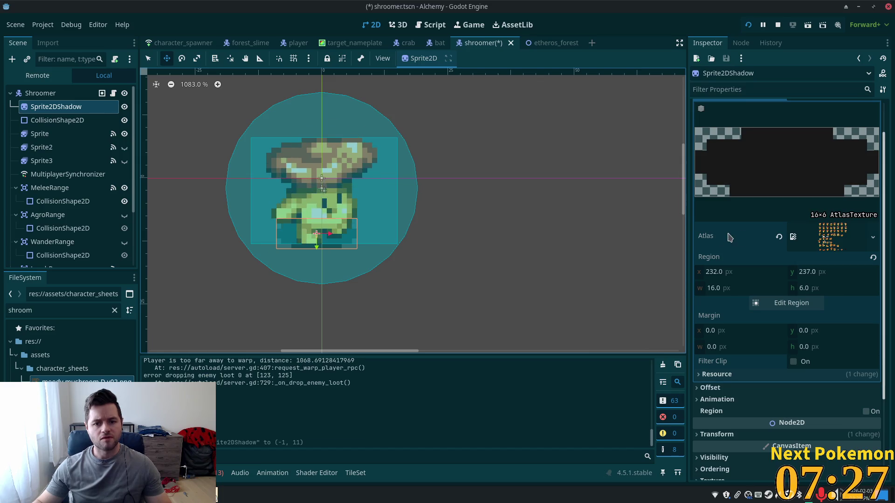
key("ctrl+s")
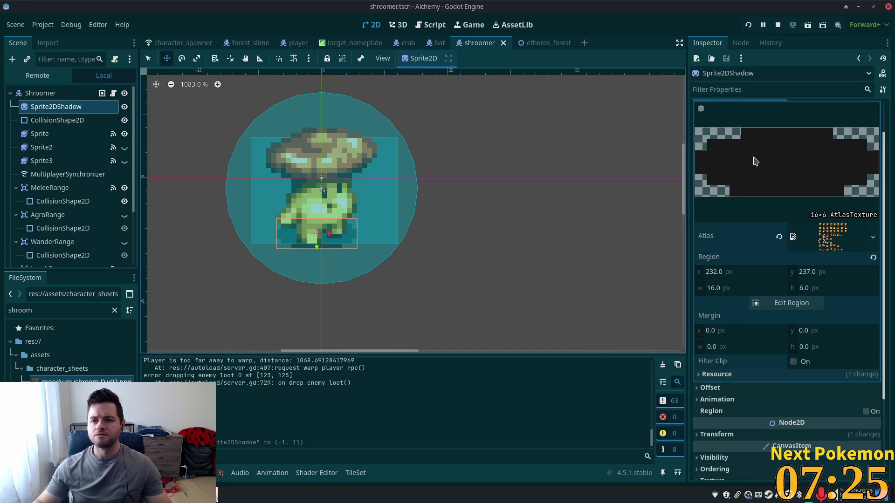
key("F5")
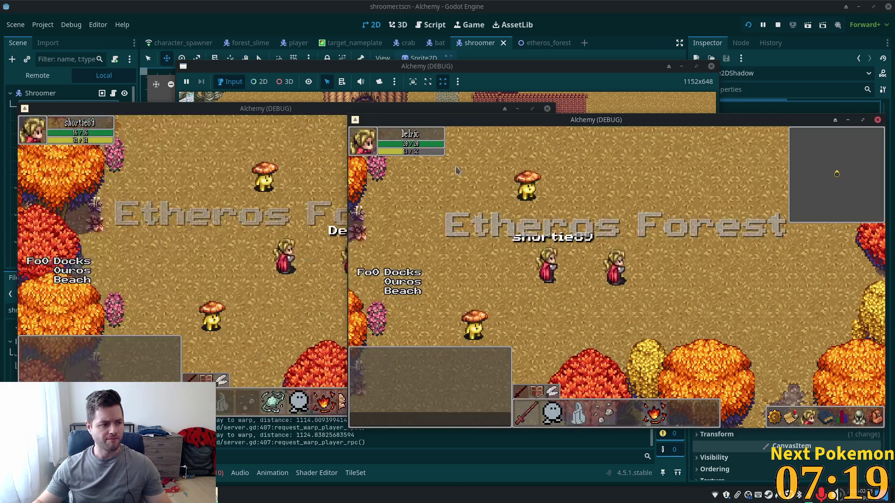
key("w")
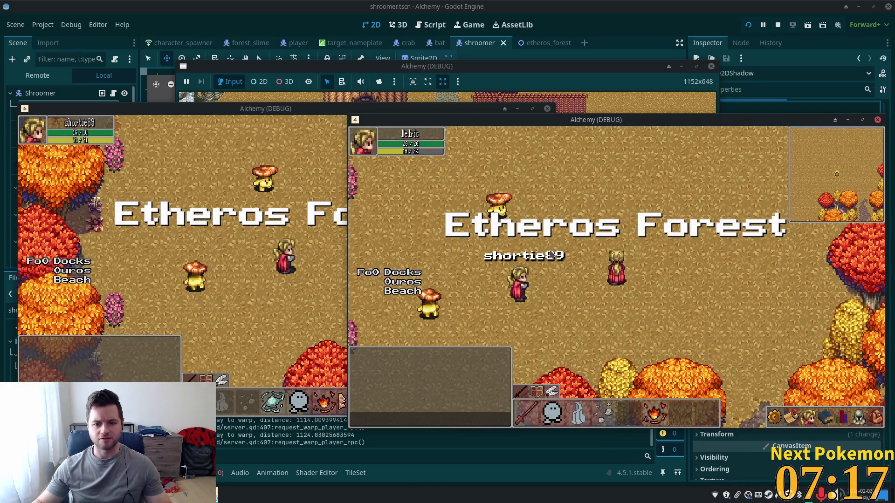
key("w")
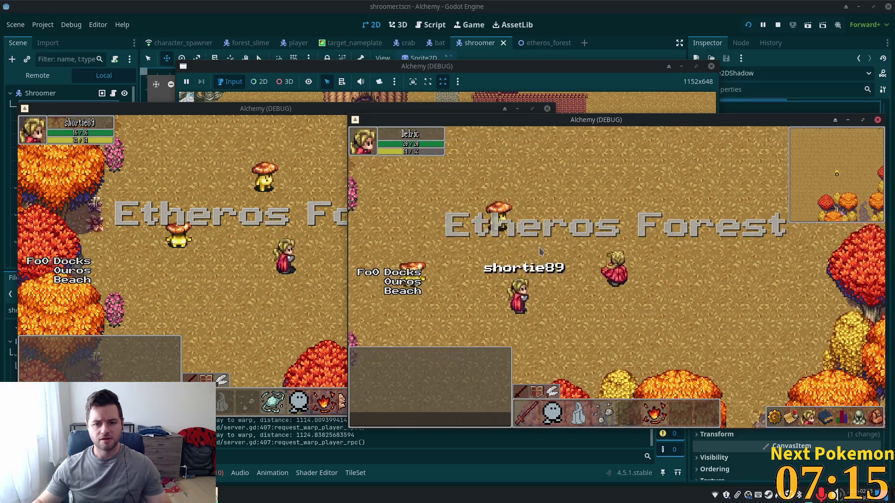
key("w")
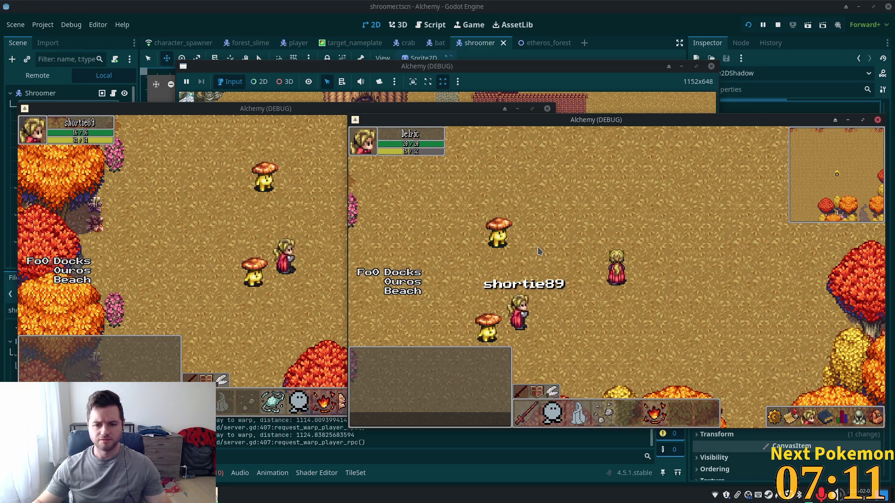
key("w")
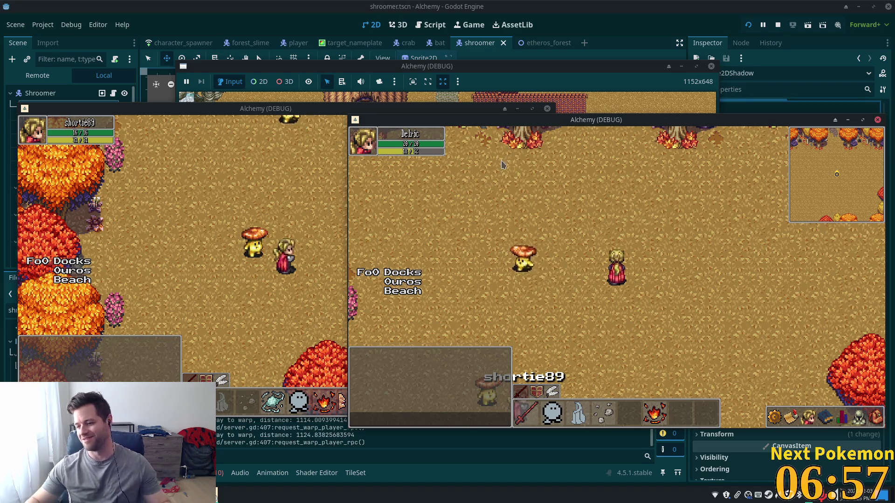
key("F8")
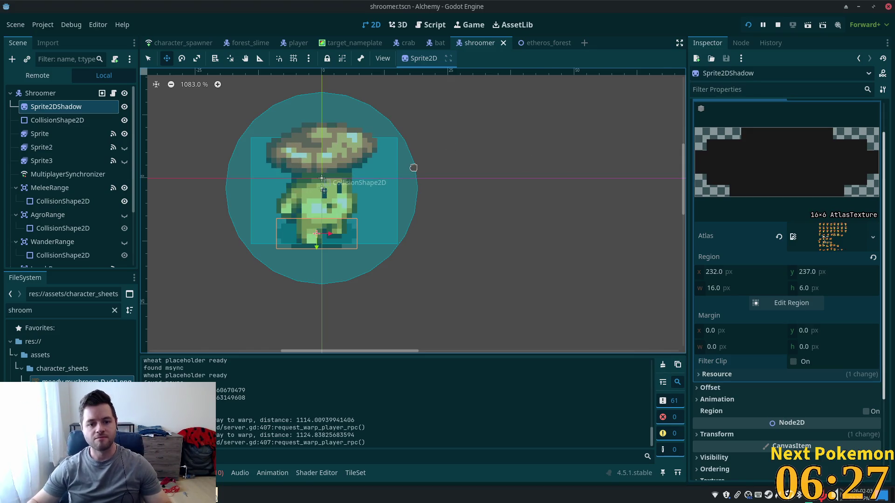
- Expand the shadow's Visibility settings and hide the melee range circle and collision shape
scroll(275, 265, "up", 5)
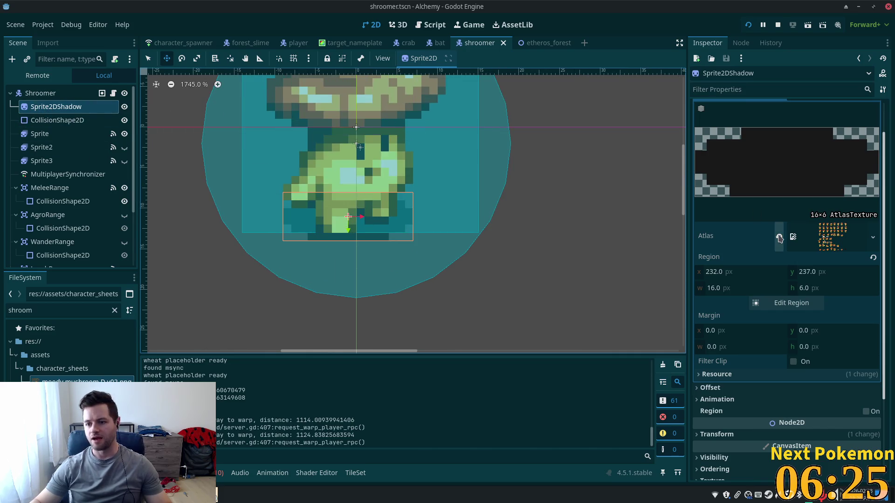
scroll(773, 345, "down", 3)
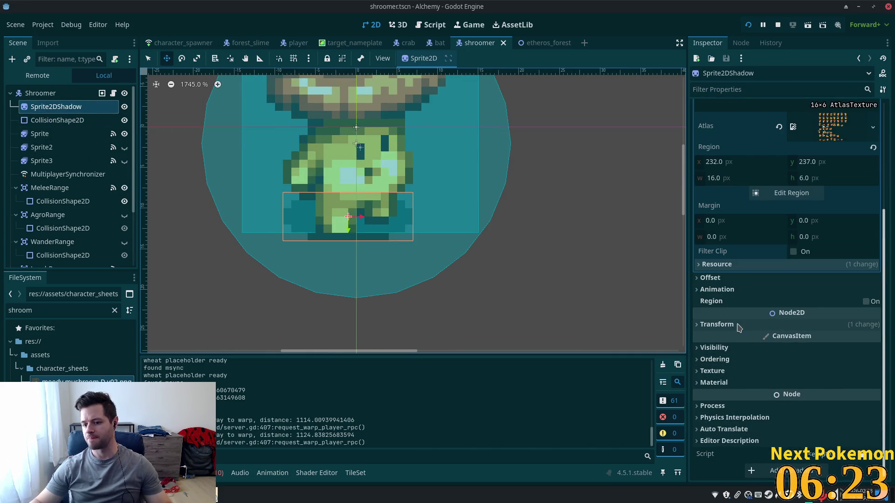
left_click(720, 349)
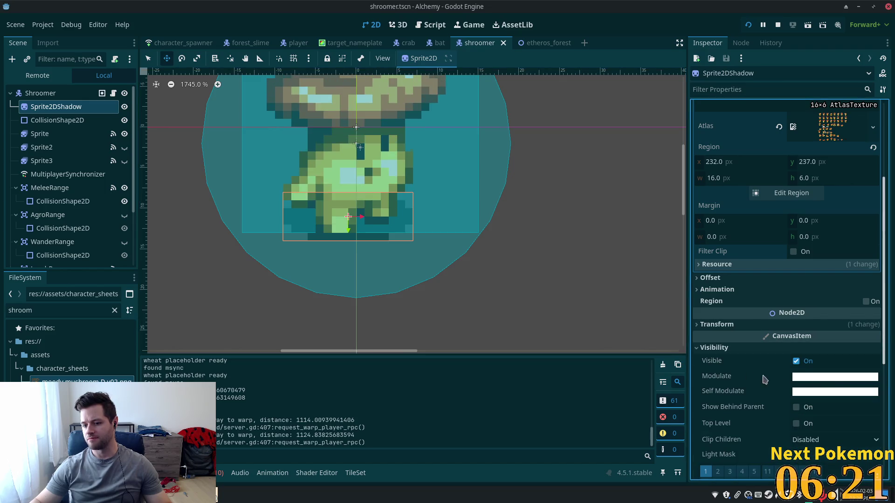
left_click(828, 376)
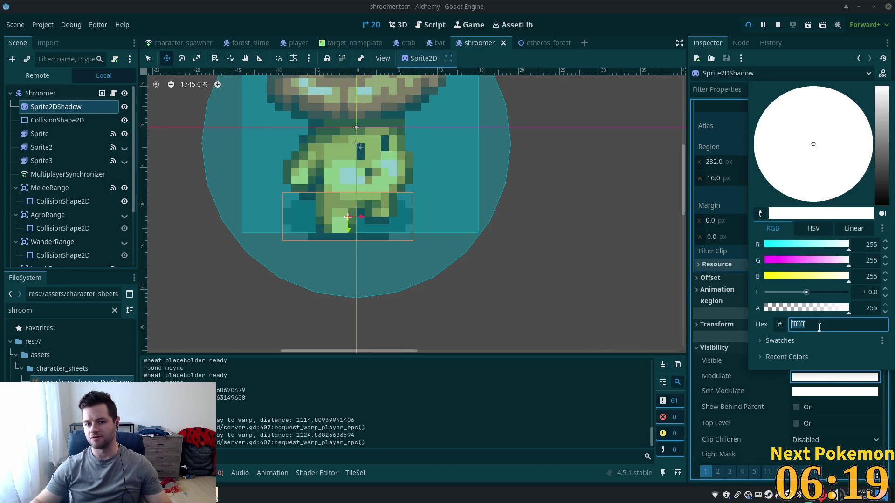
left_click(122, 133)
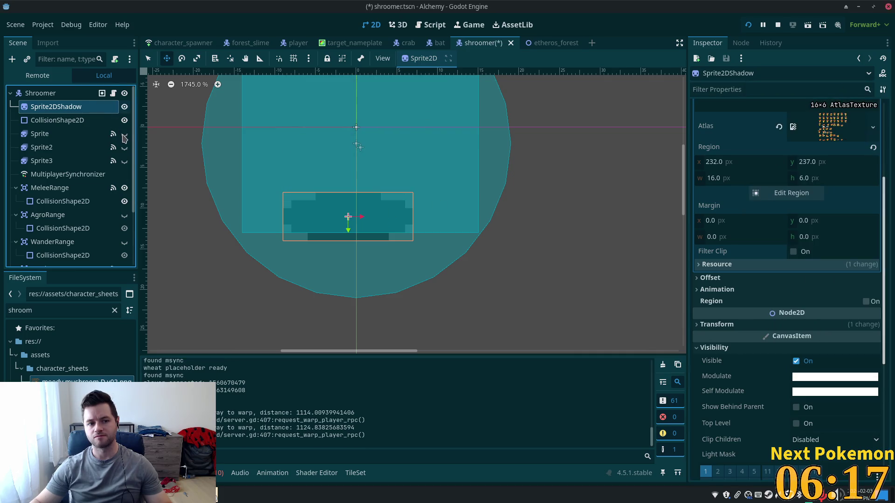
left_click(124, 188)
scroll(128, 247, "down", 3)
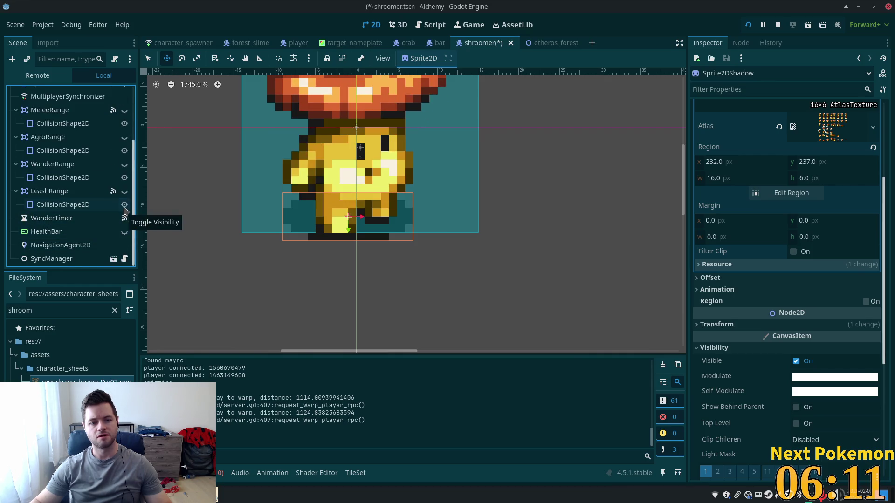
scroll(113, 217, "up", 3)
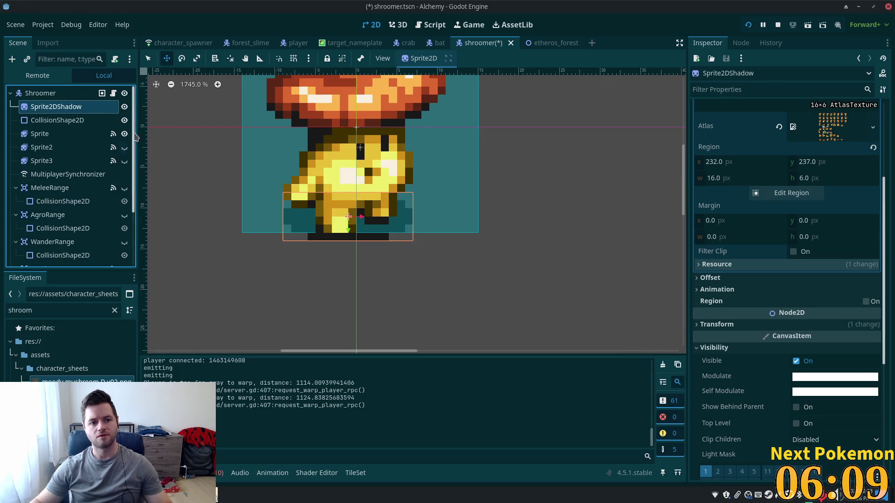
left_click(124, 120)
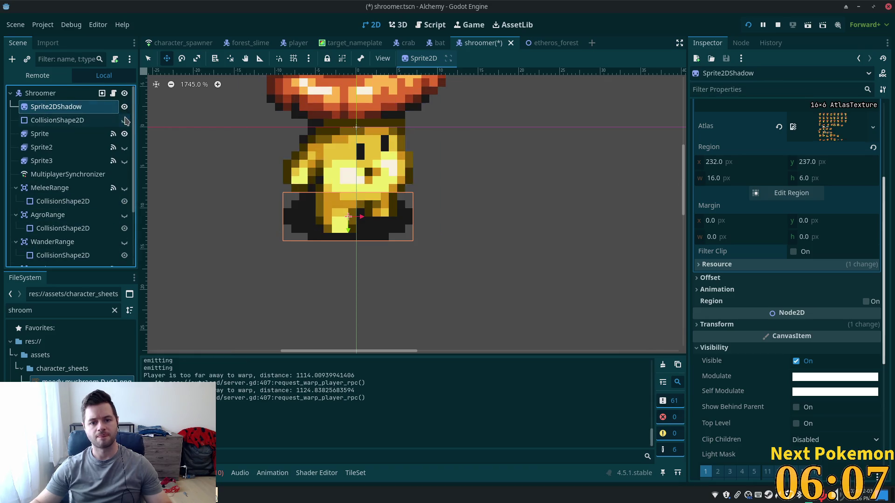
- Set the shadow's Self Modulate alpha to 139 (ffffff8b) and save the scene
left_click(844, 379)
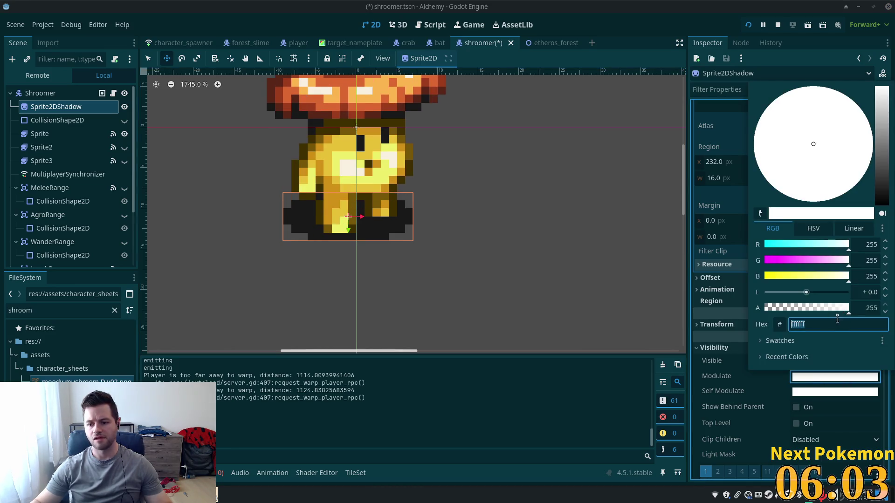
left_click(817, 393)
left_click(817, 393)
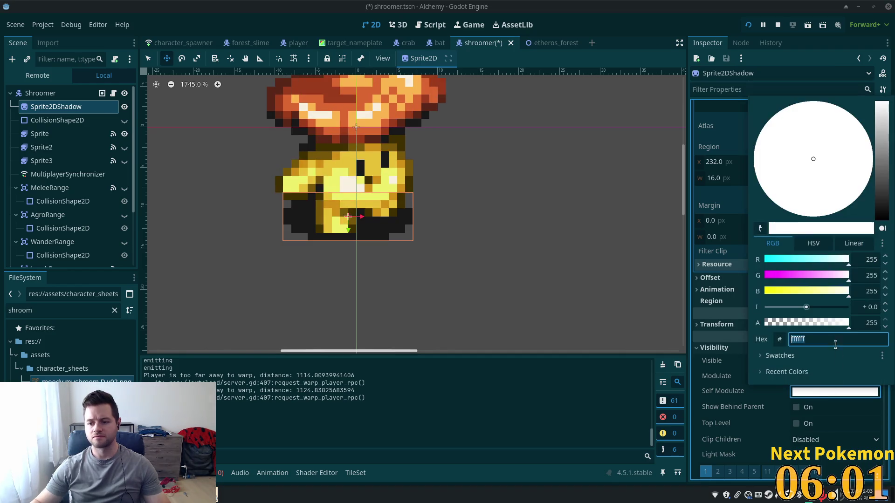
left_click_drag(847, 323, 811, 325)
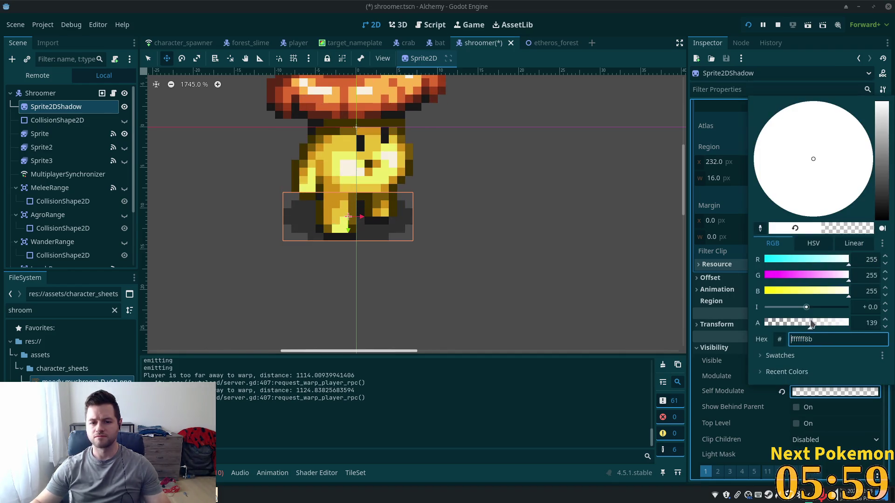
key("Tab")
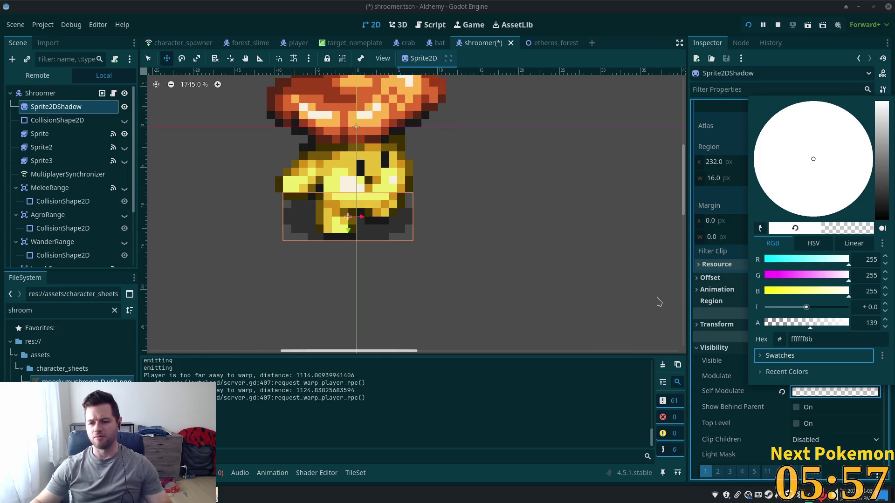
left_click(682, 99)
key("ctrl+s")
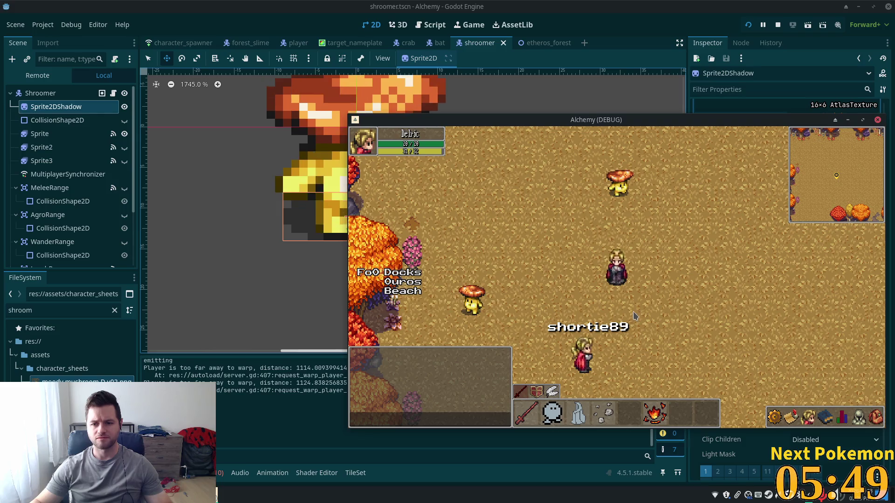
- Back in the game, walk the player south and east past the shroomers
key("alt+Tab")
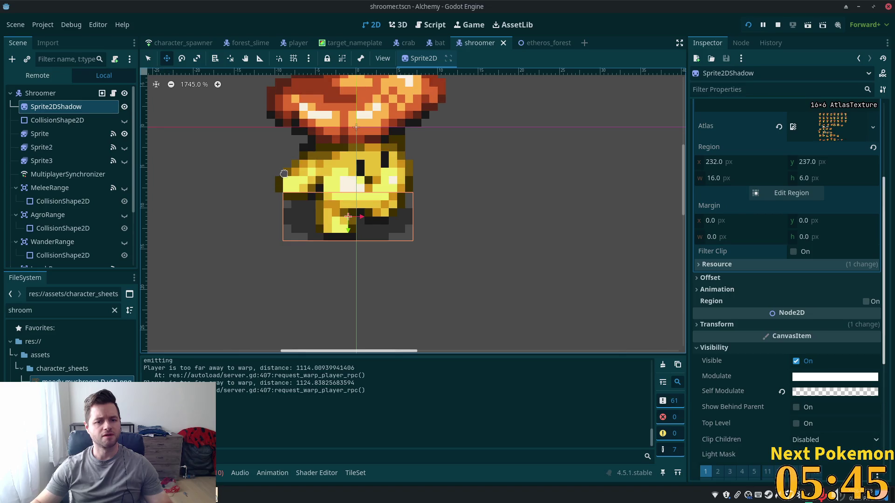
key("alt+Tab")
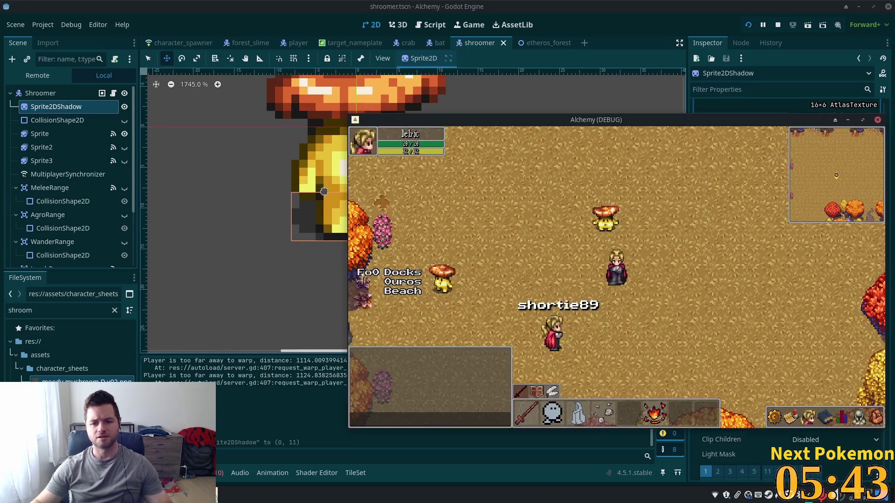
key("s")
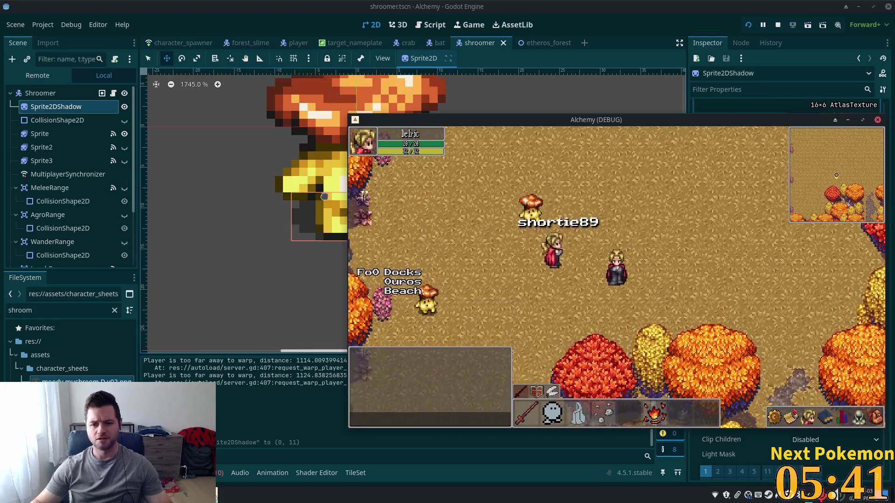
key("a")
key("a")
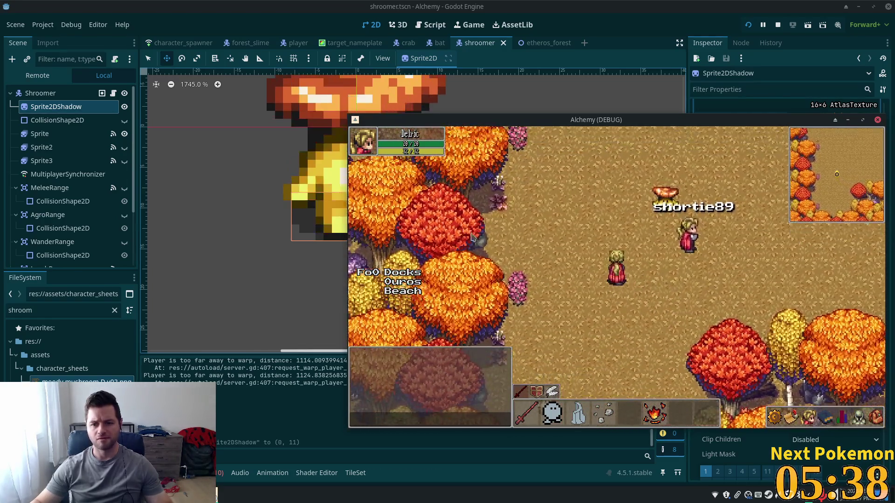
key("s")
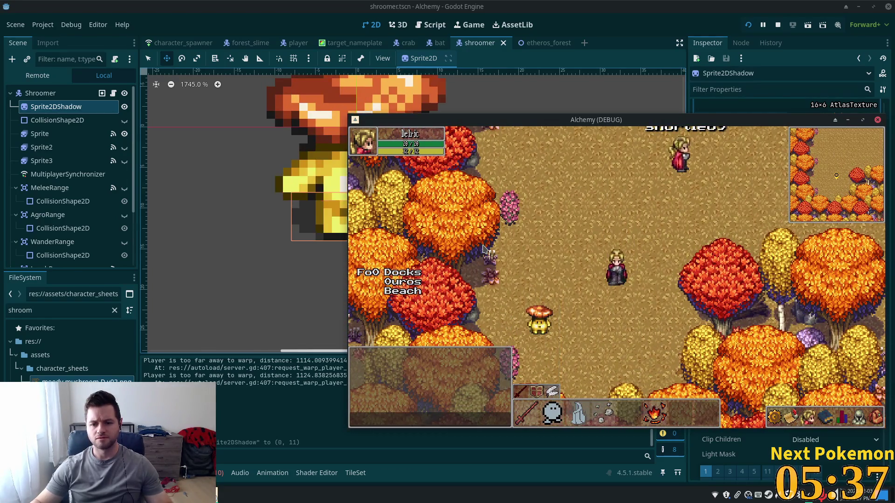
key("w")
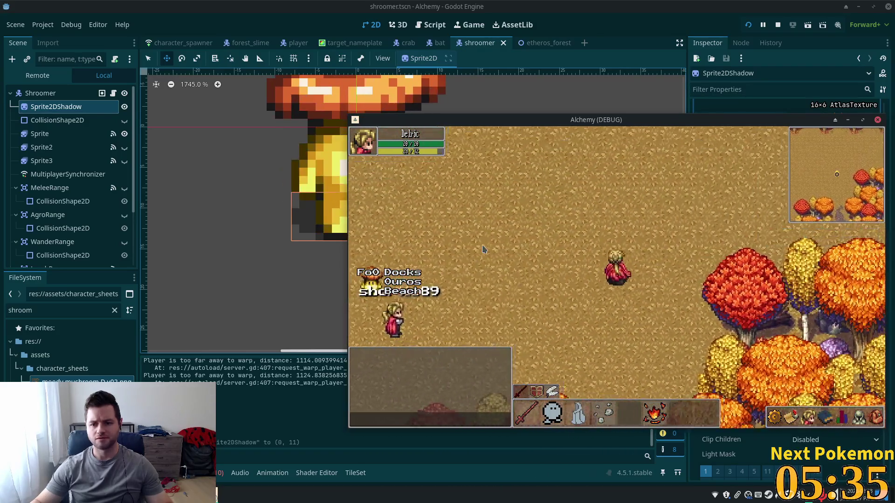
key("d")
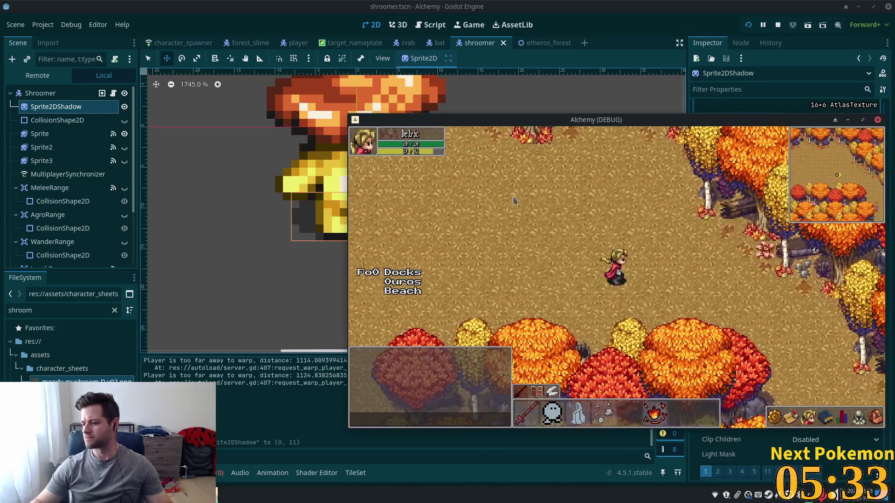
key("d")
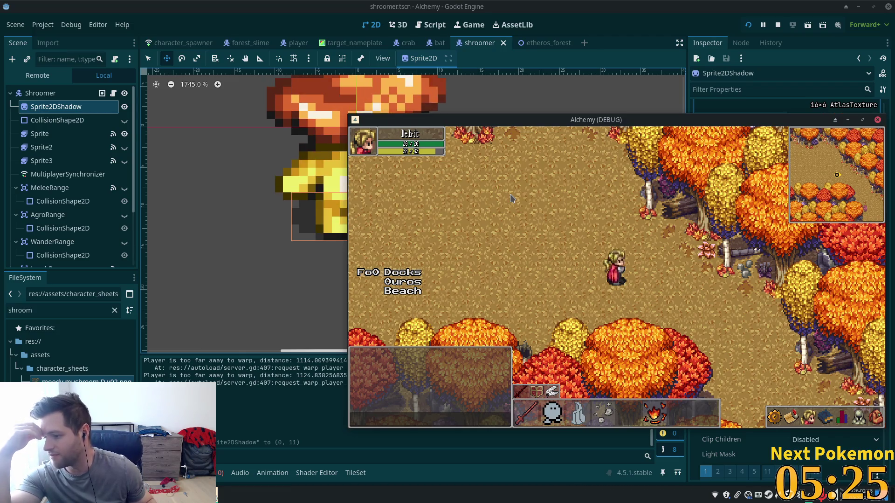
key("d")
key("s")
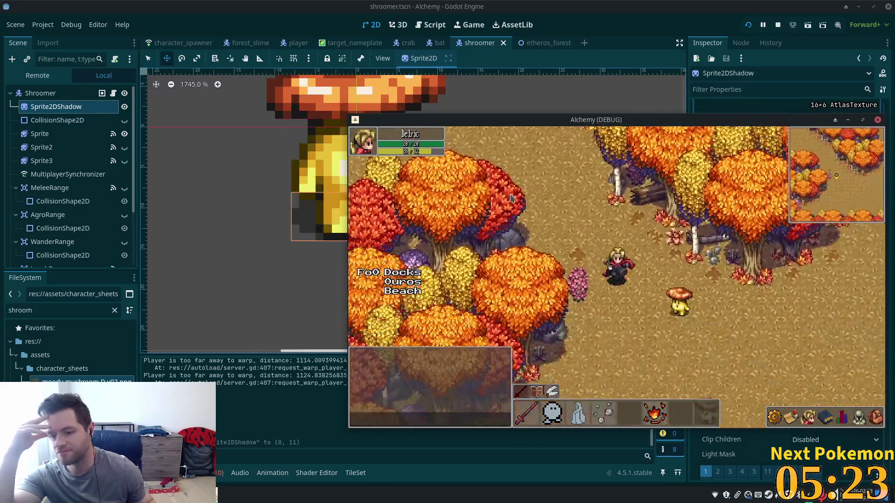
key("s")
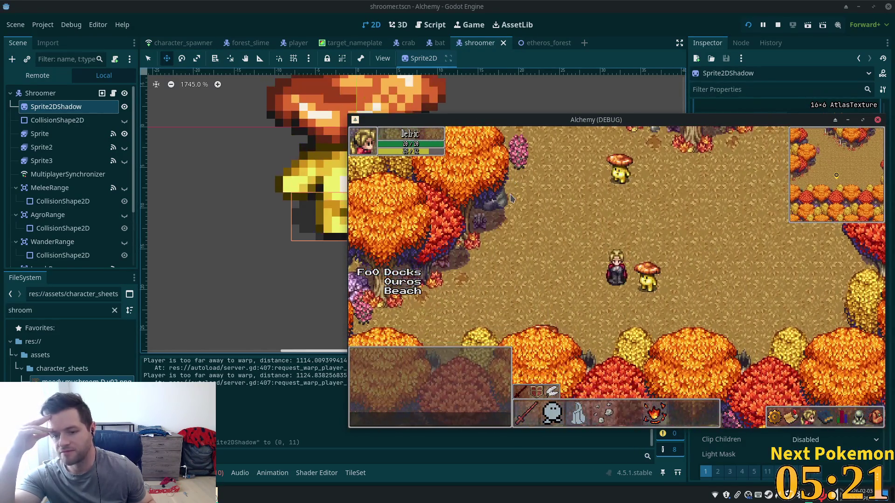
key("d")
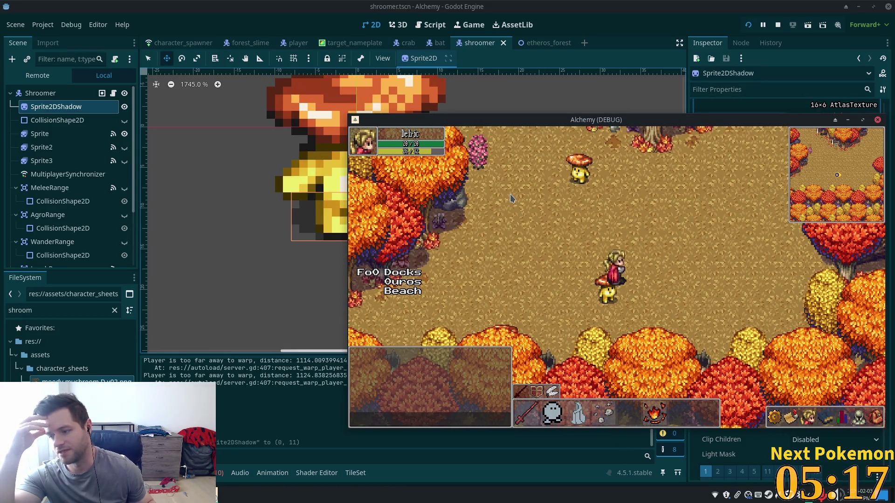
key("d")
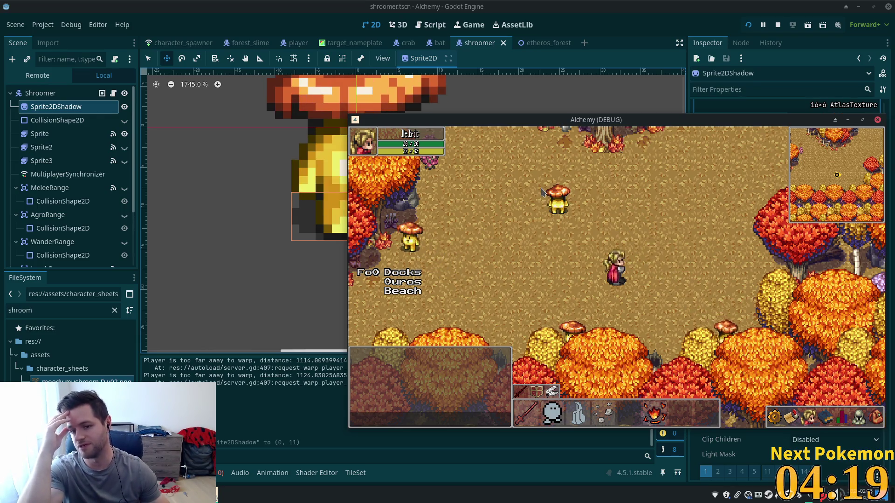
- Walk the player back up-left through the forest, then return to the editor
key("w")
key("a")
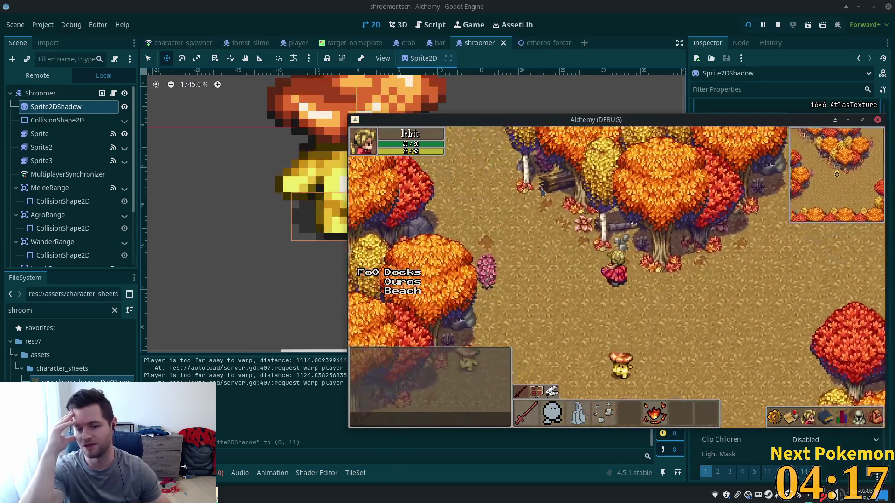
key("a")
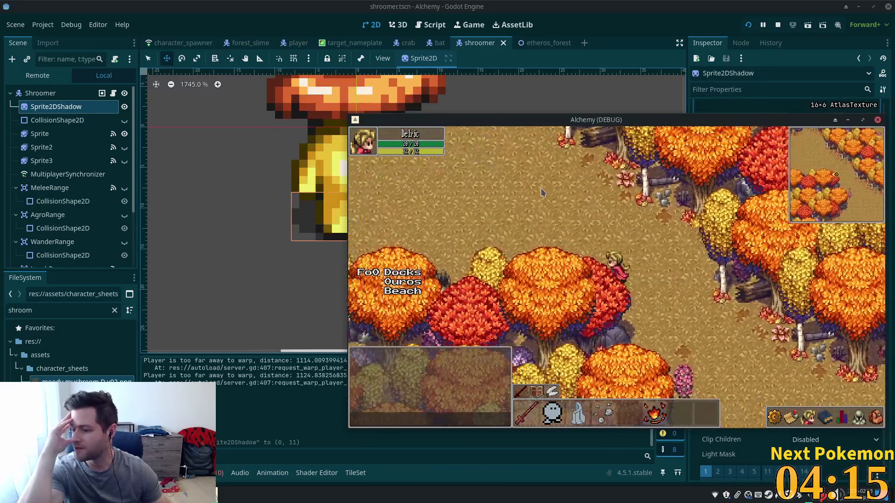
key("a")
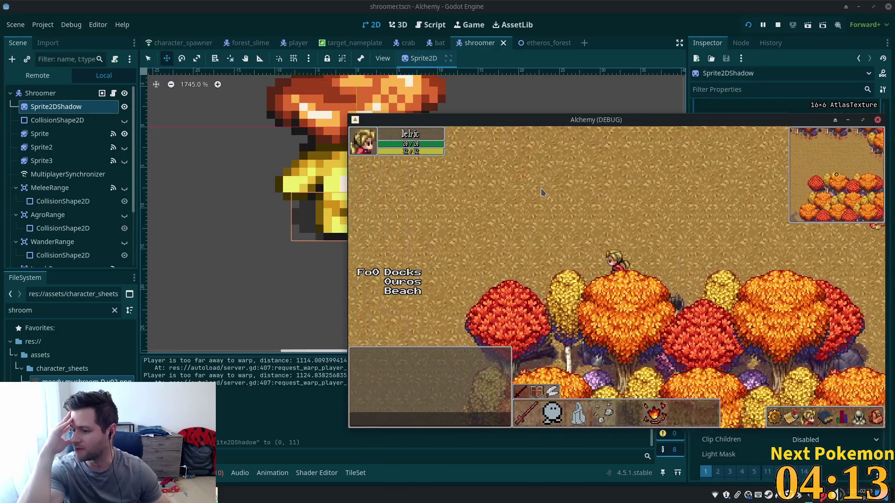
key("a")
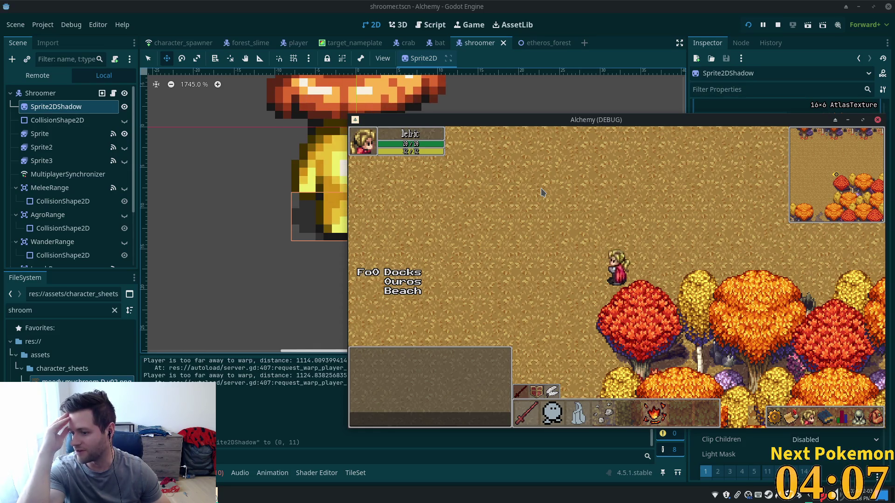
key("a")
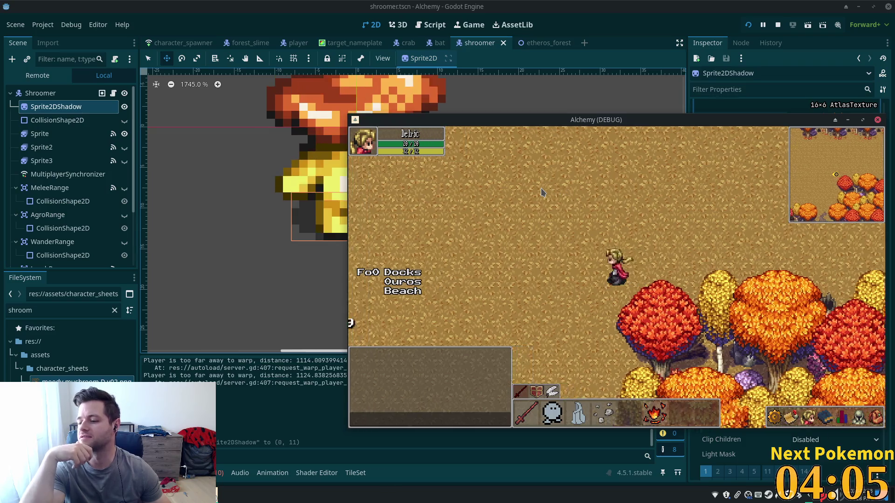
key("a")
key("w")
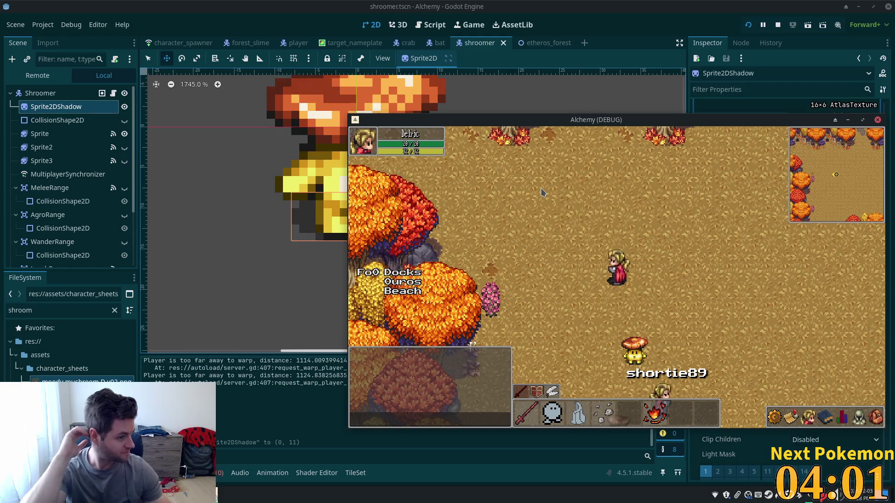
key("F8")
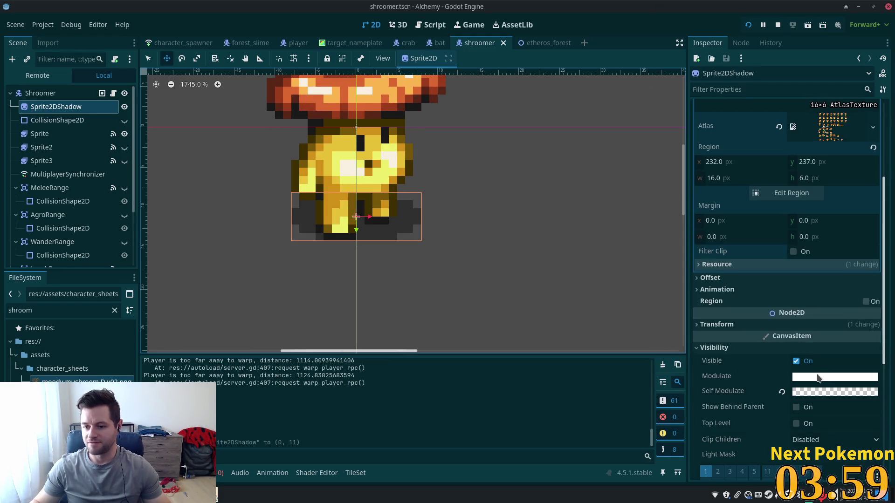
- Enter 17 as the shadow tint's new opacity and save the scene
left_click(811, 391)
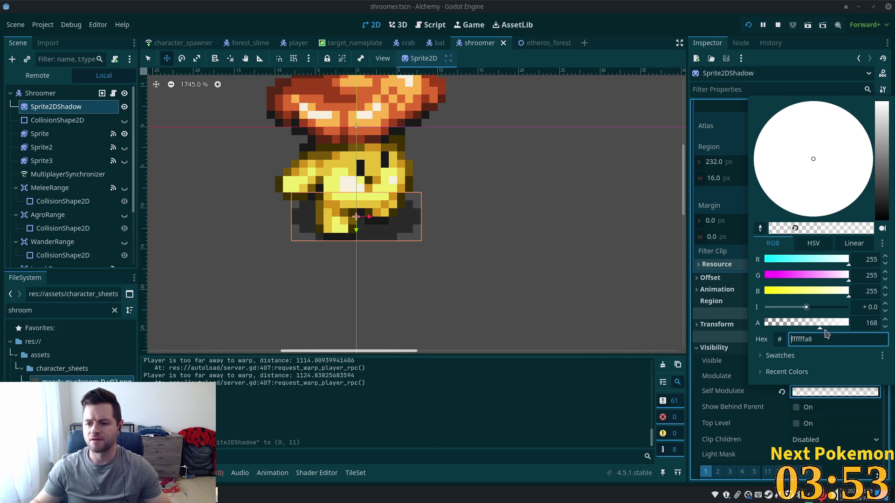
type("170")
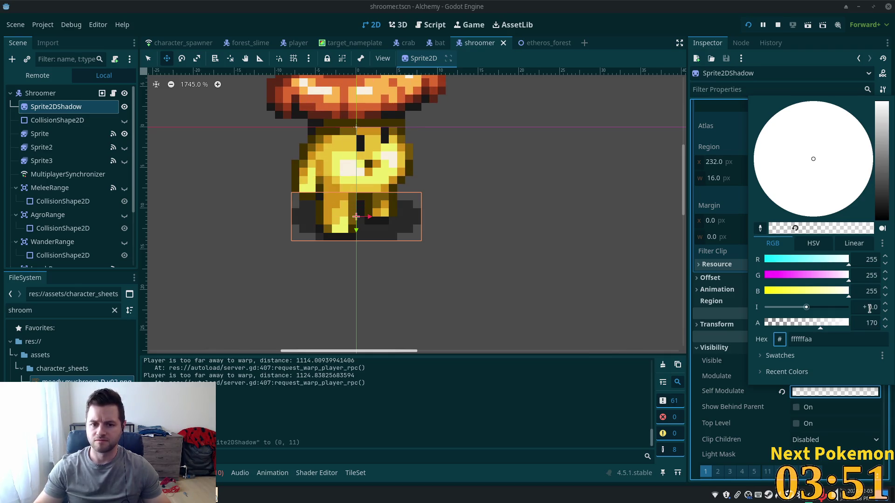
key("Return")
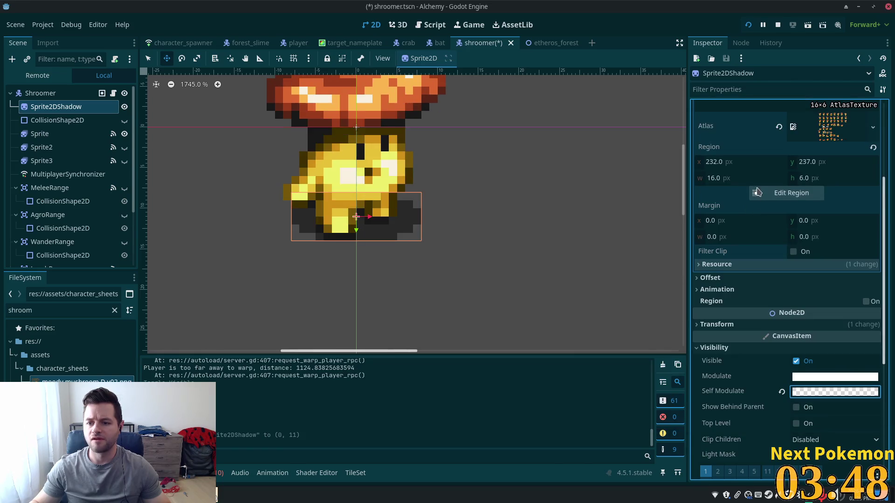
left_click(759, 235)
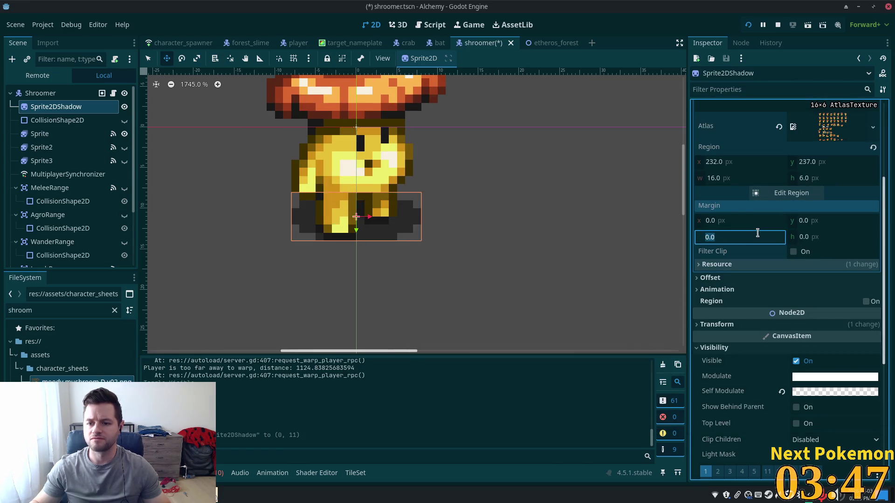
left_click(735, 302)
key("ctrl+s")
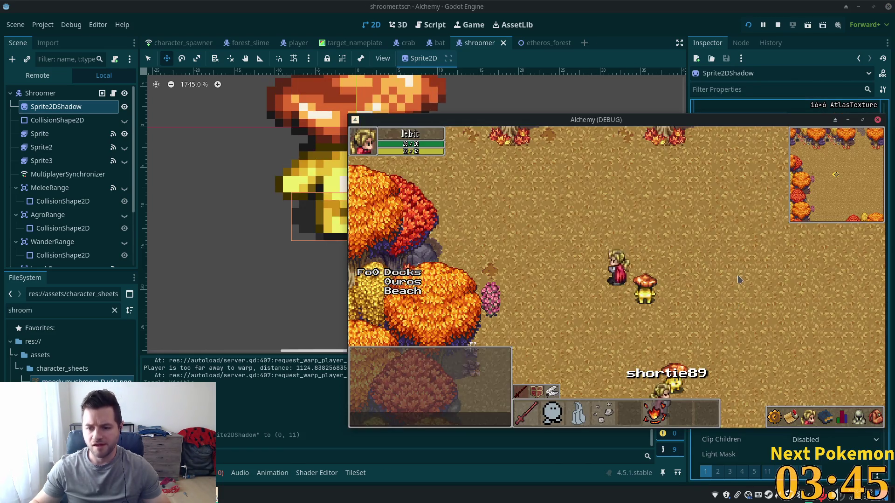
- Walk around the autumn forest, target a mushroom enemy, then stop the game
left_click(693, 304)
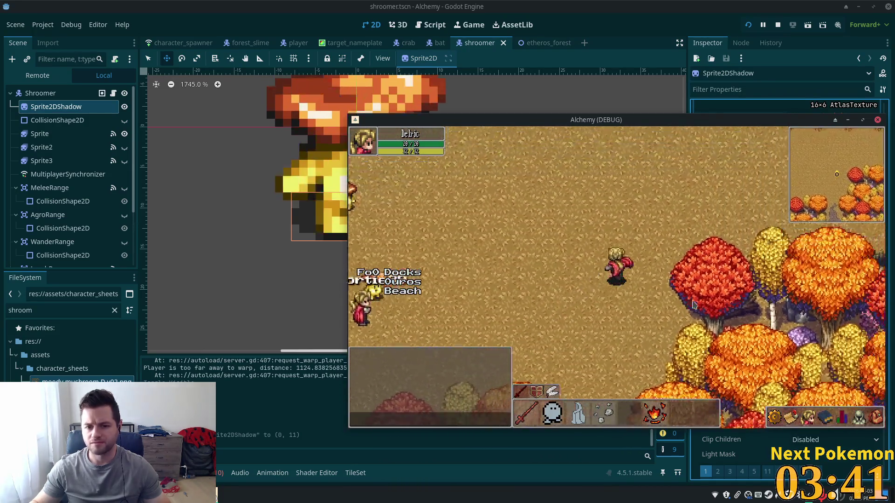
left_click(765, 312)
left_click(766, 313)
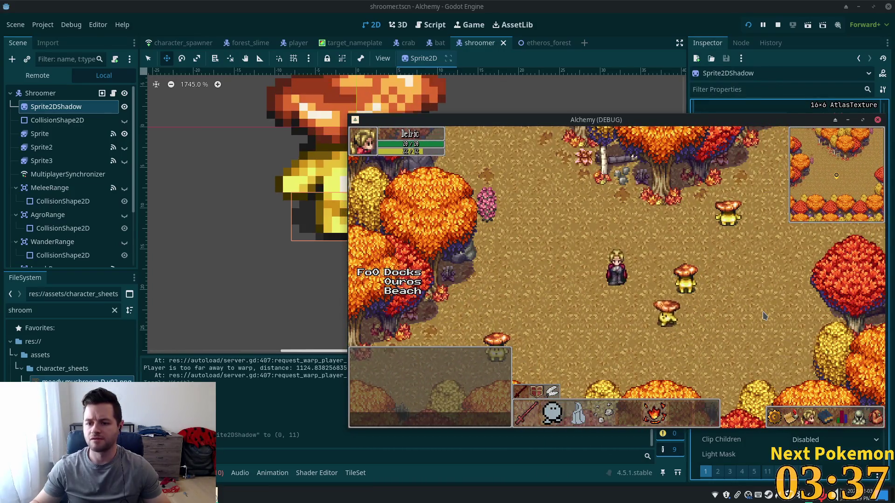
key("Right")
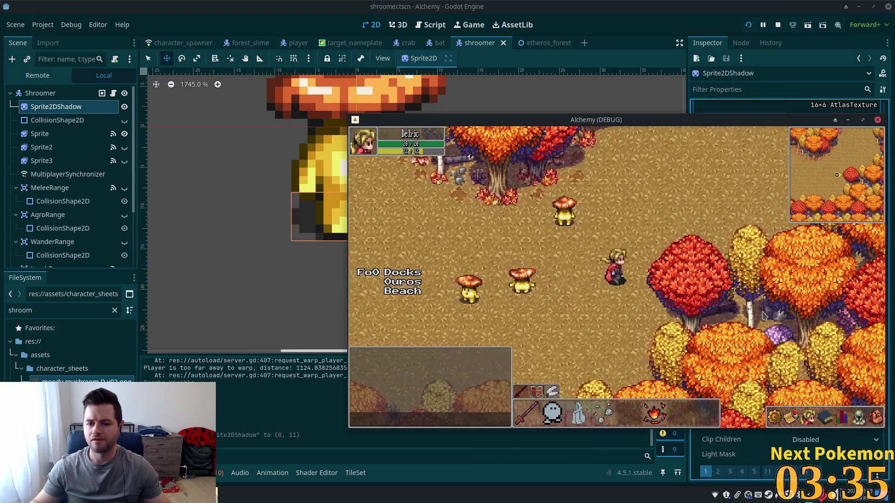
key("Left")
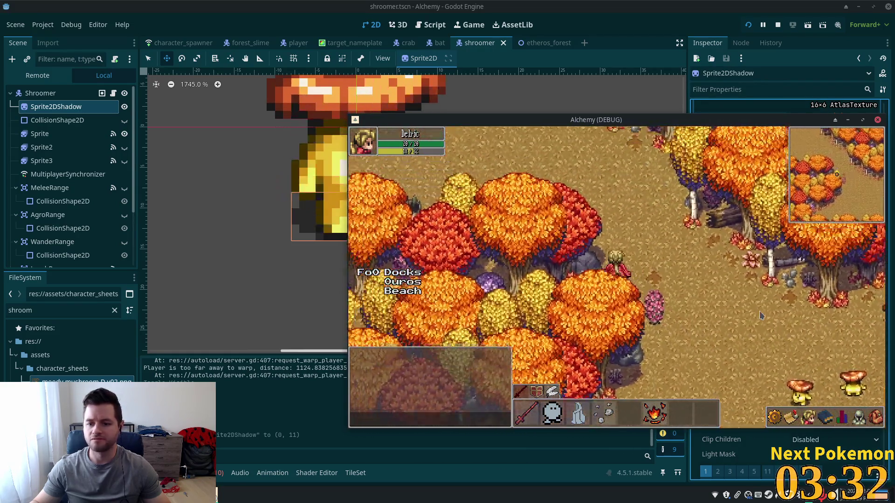
key("Up")
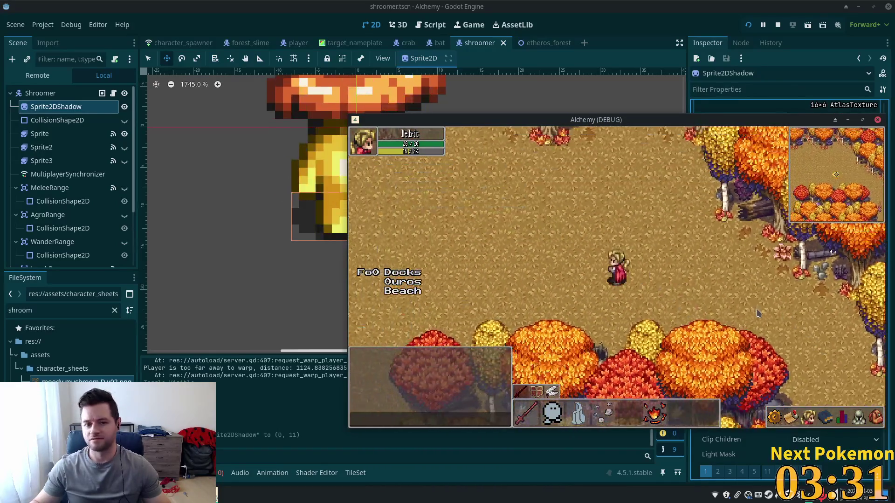
key("Down")
left_click(767, 344)
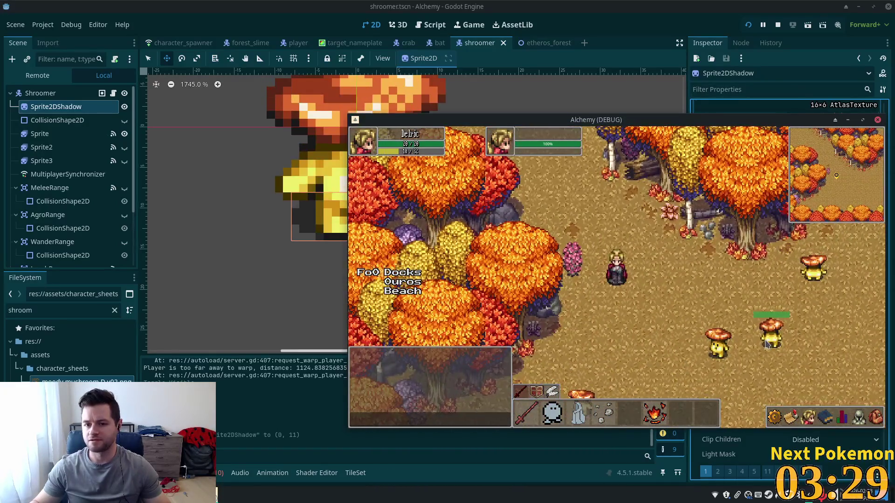
key("Down")
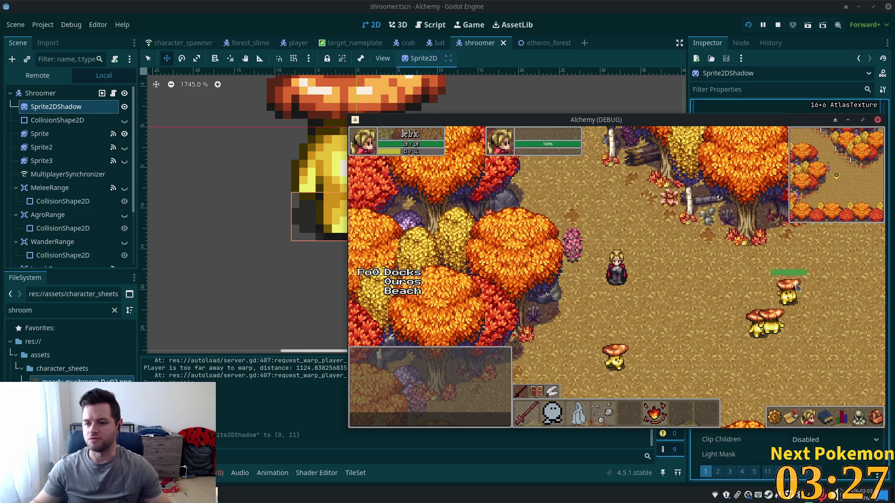
key("F8")
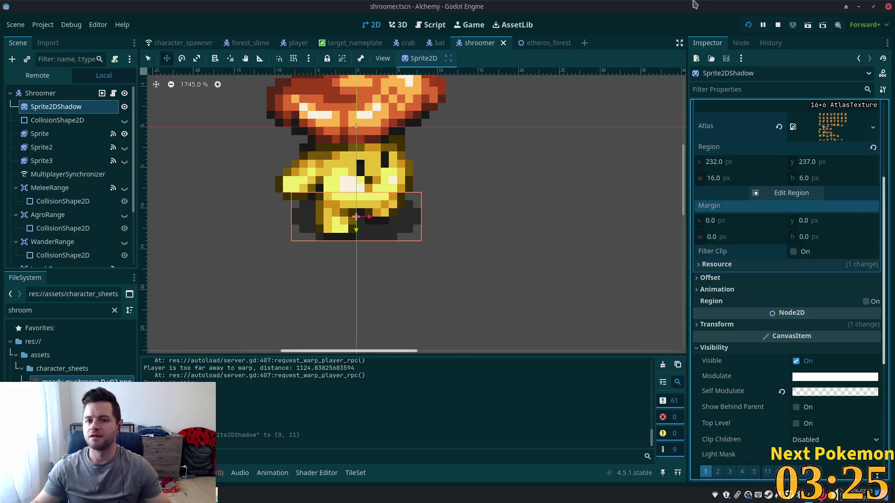
- Set the Shroomer root node's Npc Name to 'Shroomer' and save
left_click(74, 94)
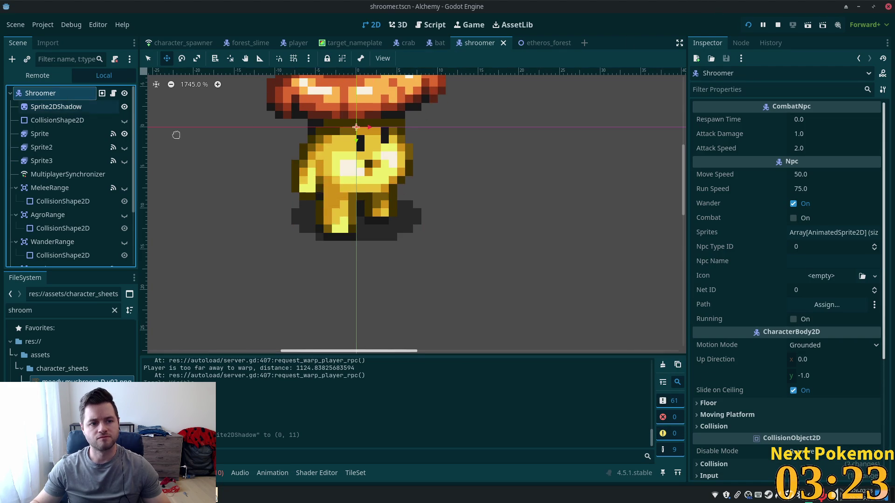
left_click(856, 260)
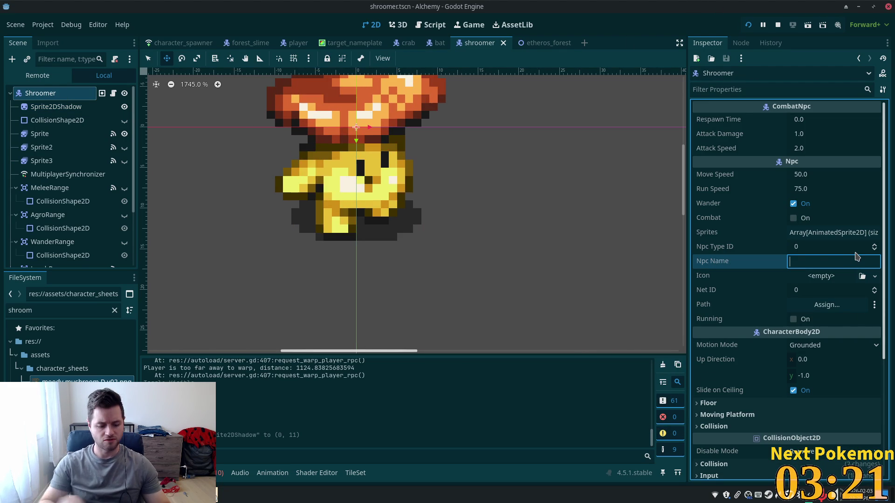
type("Shroomer")
key("Tab")
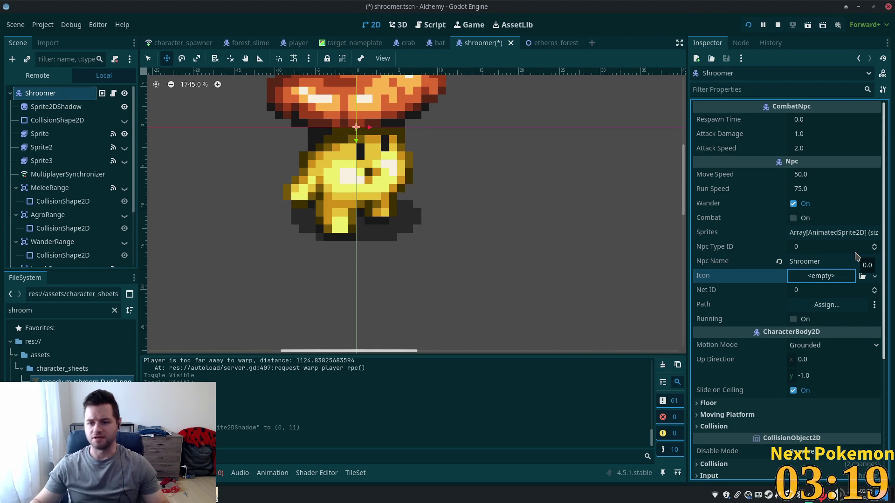
key("ctrl+s")
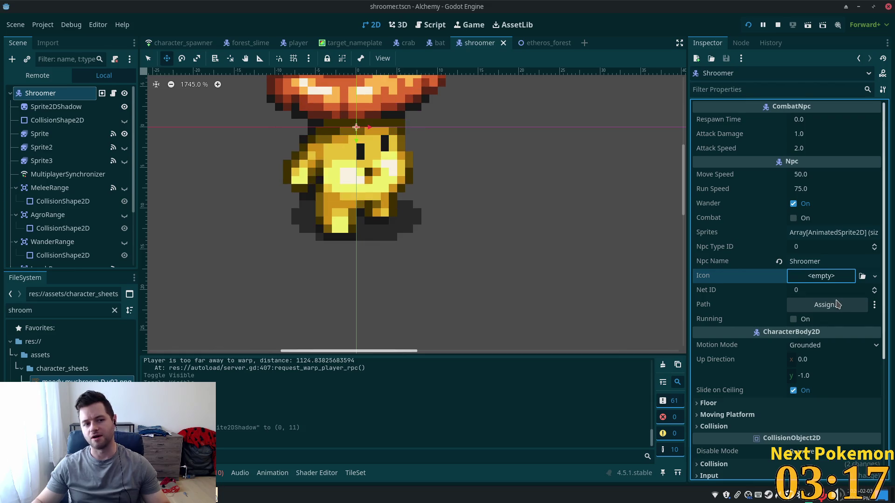
- Give the Icon a new AtlasTexture from the mushroom sprite sheet and pick a mushroom region
left_click(834, 279)
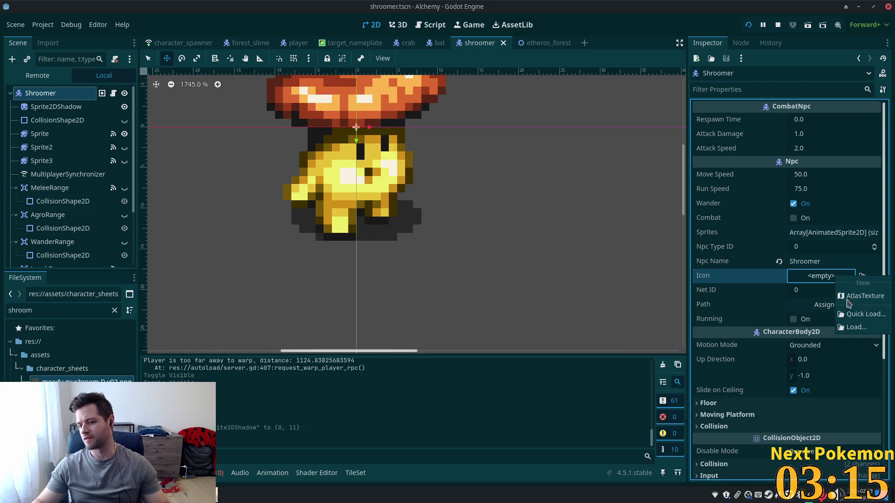
left_click(854, 296)
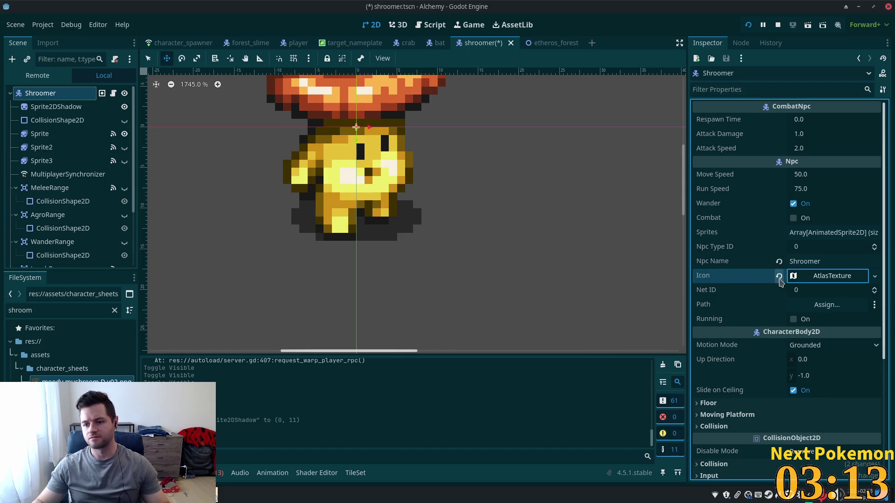
left_click(822, 277)
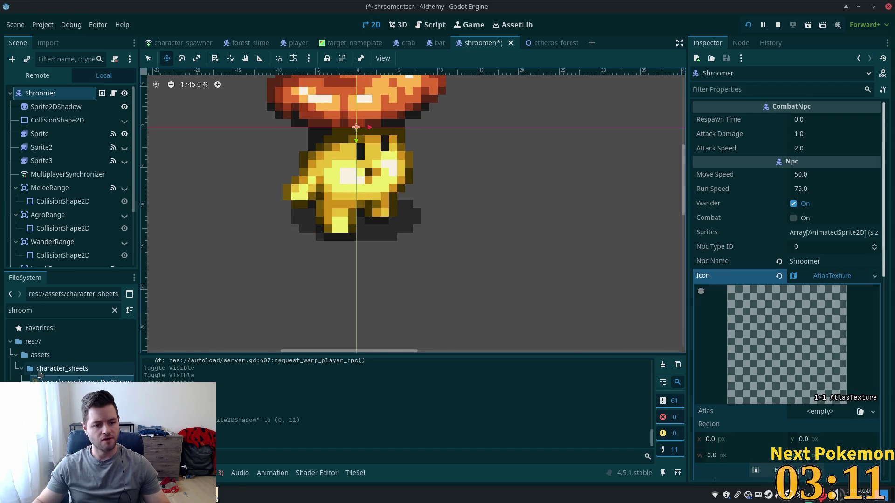
left_click_drag(40, 379, 812, 412)
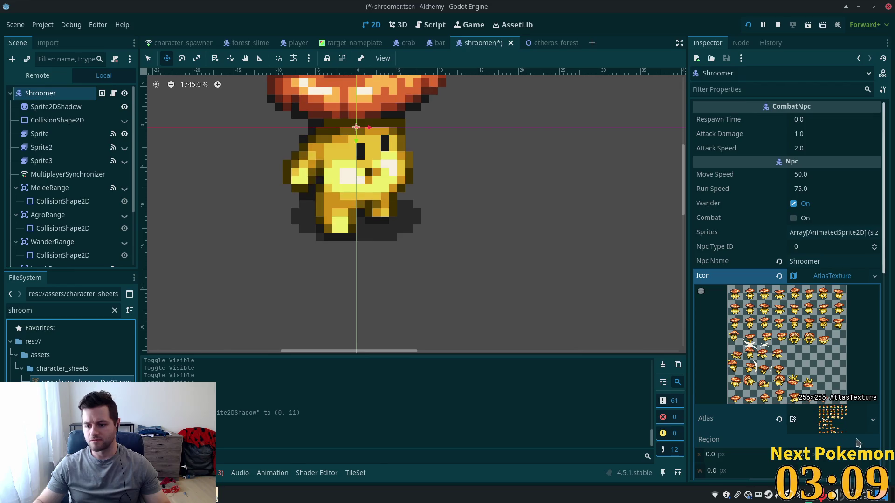
scroll(773, 422, "down", 5)
left_click(791, 344)
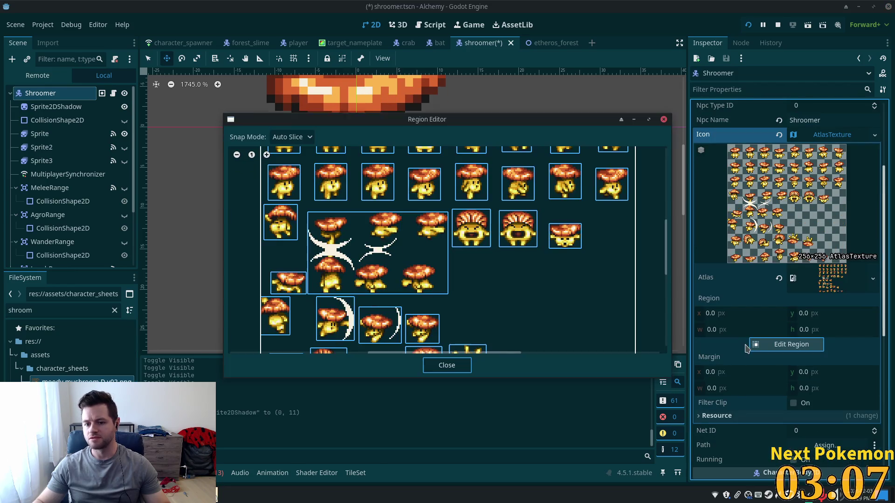
scroll(347, 241, "down", 2)
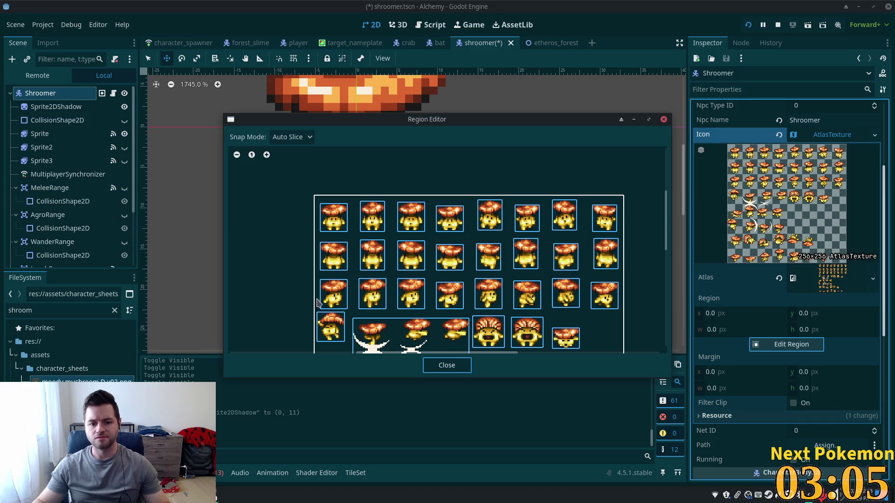
left_click(341, 300)
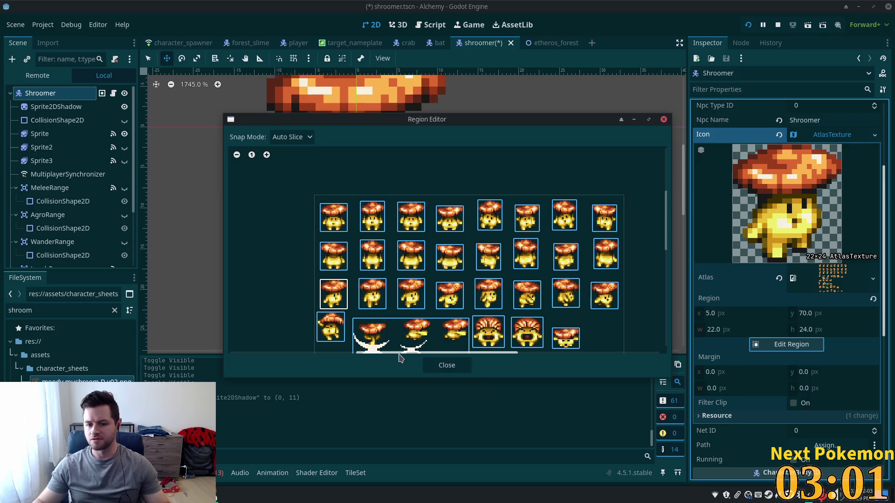
left_click(447, 365)
- Set the icon region to 16×16 at (8, 74) and save the scene
left_click(744, 320)
left_click(763, 325)
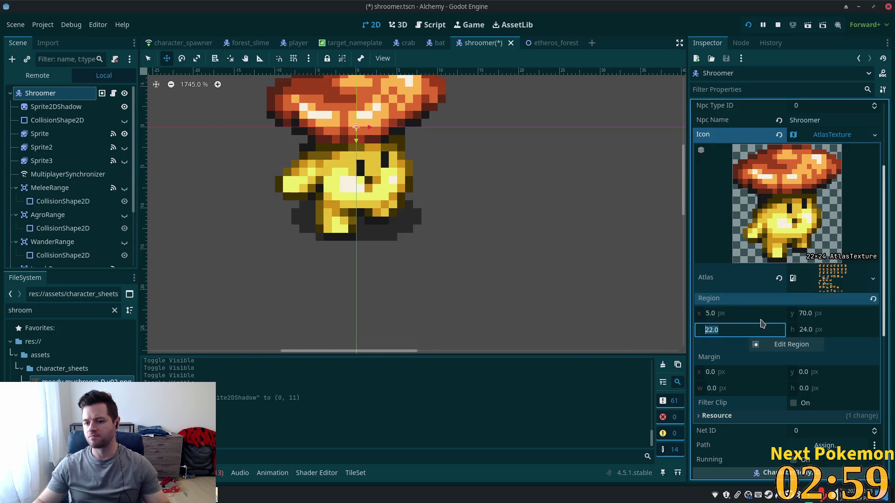
type("16")
key("Tab")
type("16")
key("Tab")
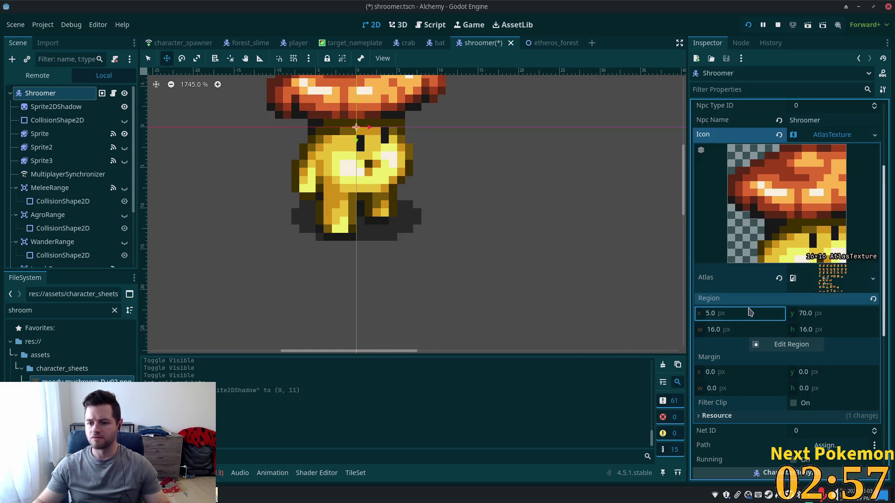
type("8")
key("Return")
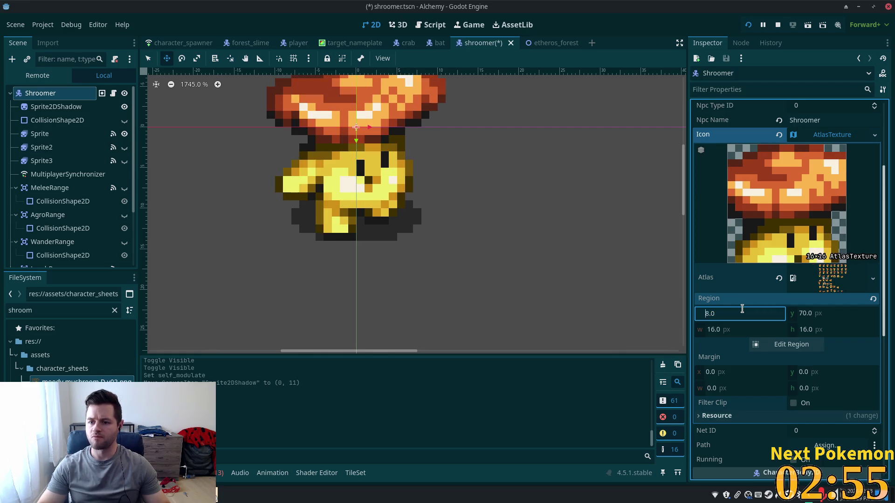
key("Tab")
key("Up")
key("Up")
key("Up")
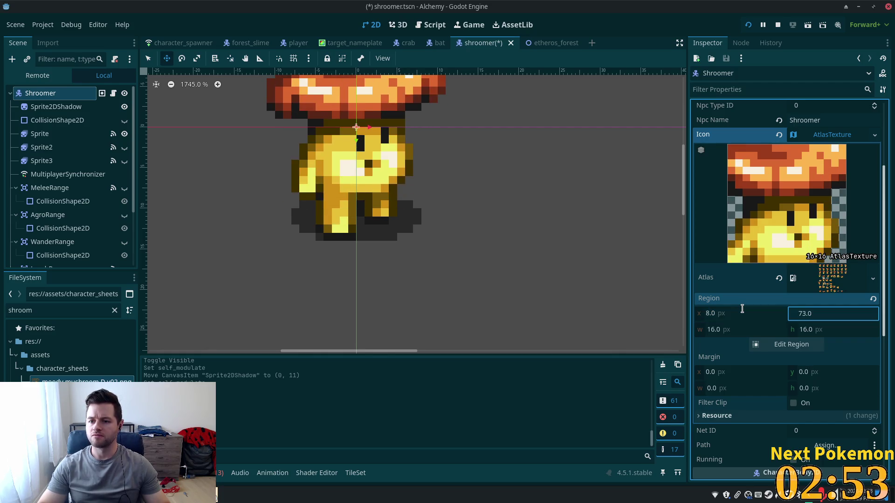
left_click(756, 402)
key("ctrl+s")
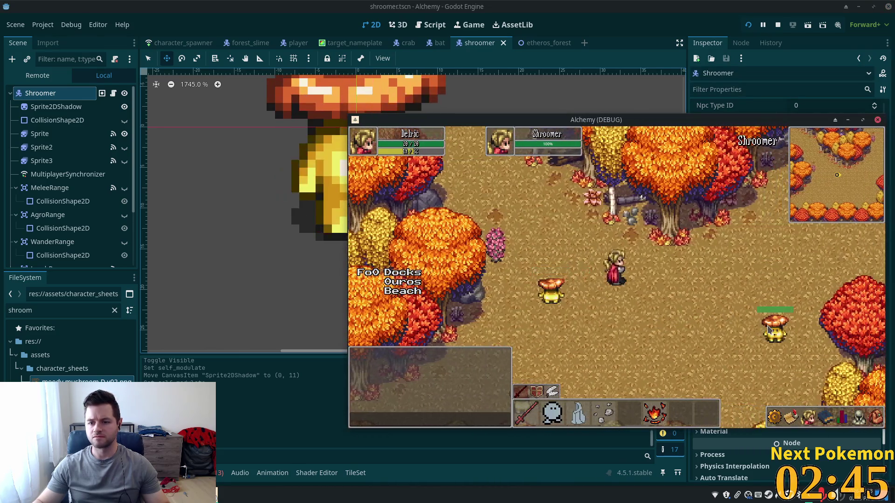
- Restart the game, join the second instance as a client, and move its window aside
key("F8")
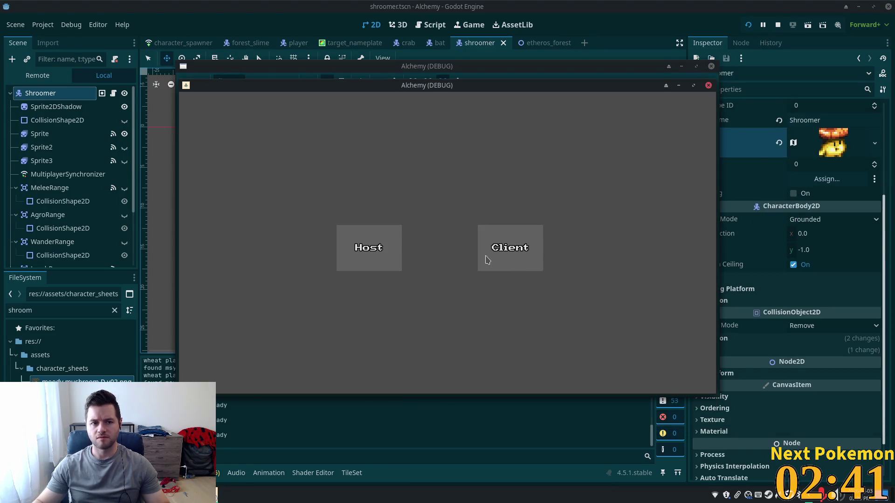
left_click(486, 259)
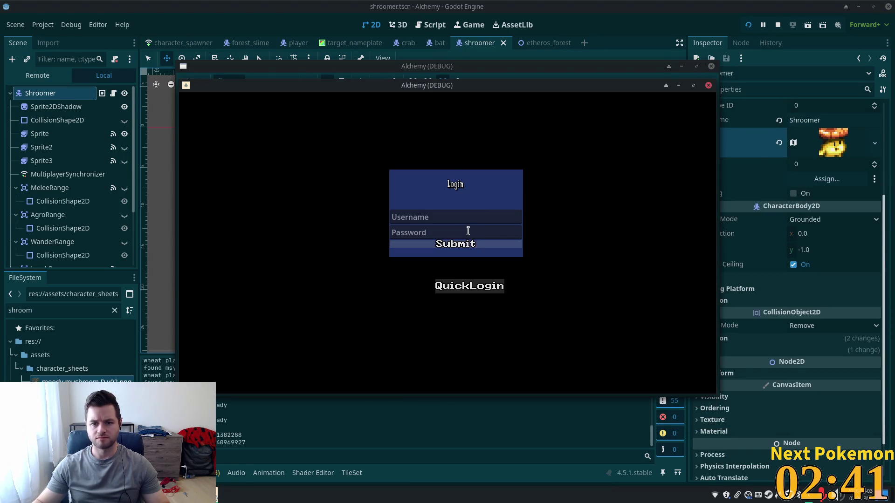
mouse_move(474, 87)
left_mouse_down()
mouse_move(443, 105)
mouse_move(553, 110)
mouse_move(572, 140)
left_mouse_up()
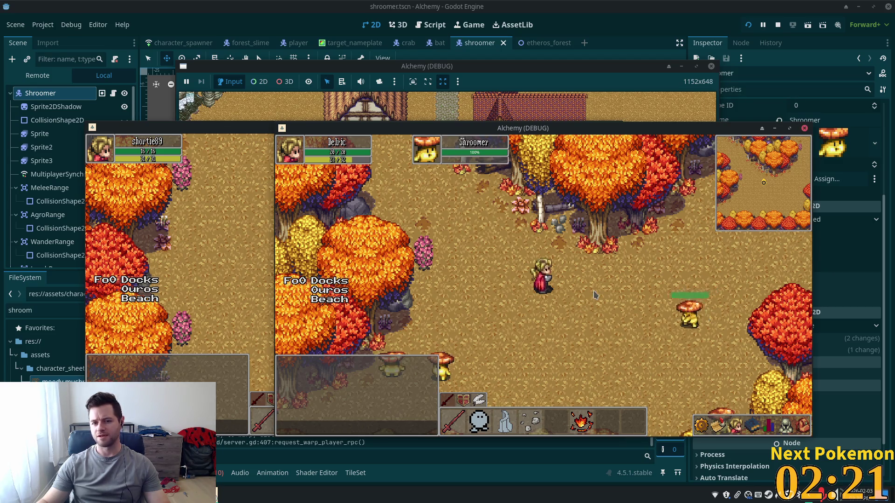
- Walk the player down through the autumn forest and swing the sword while moving left
key("s")
key("d")
key("s")
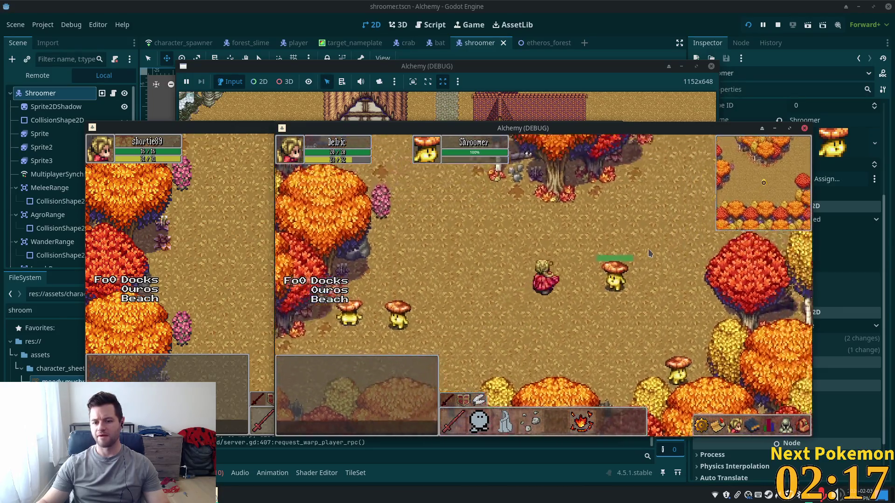
key("a")
key("space")
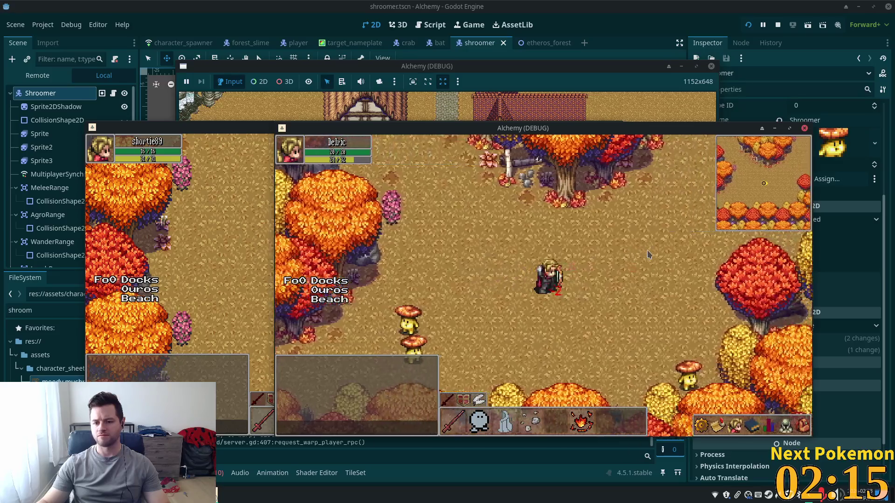
- Walk the character up-left through the forest and north along the stone path
key("w")
key("a")
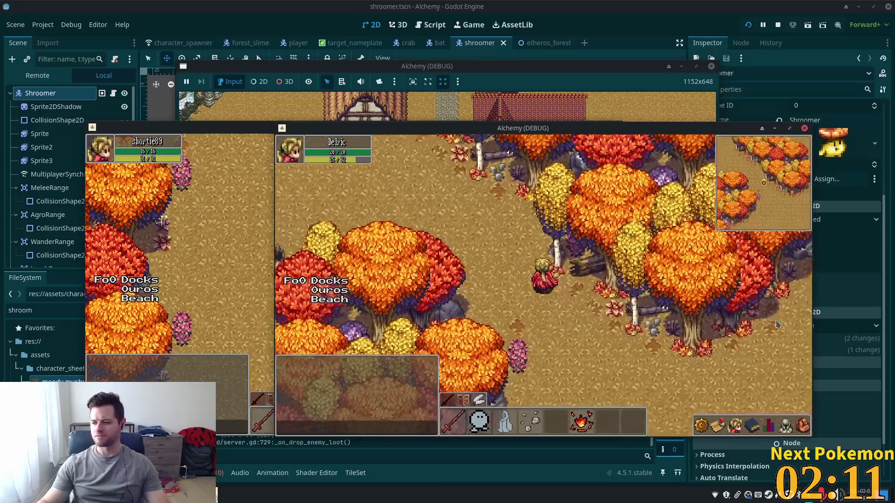
key("w")
key("a")
key("w")
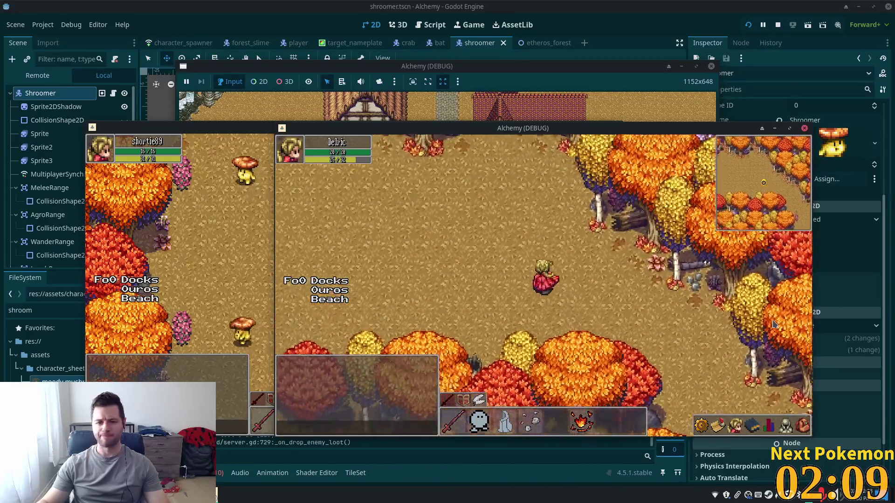
key("a")
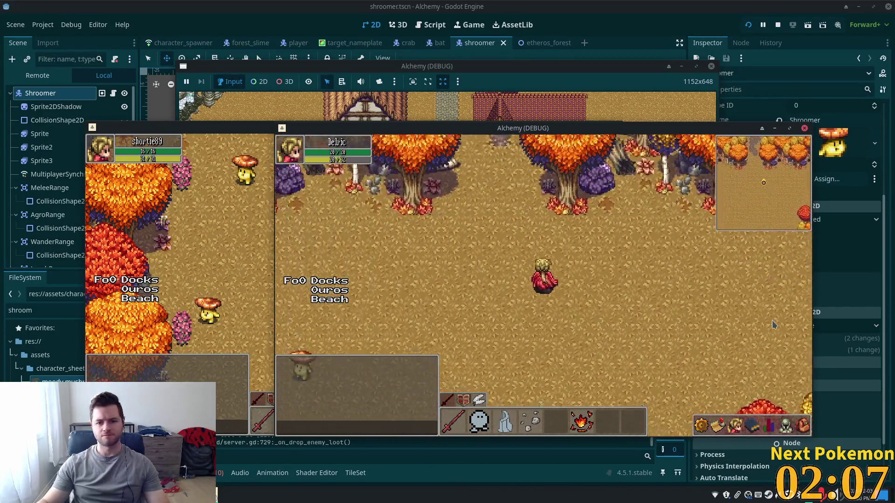
key("a")
key("a")
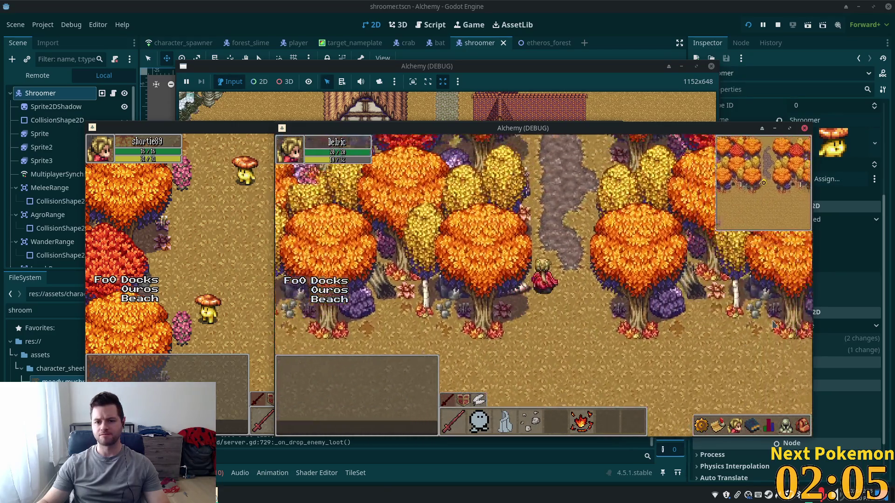
key("w")
key("w")
key("a")
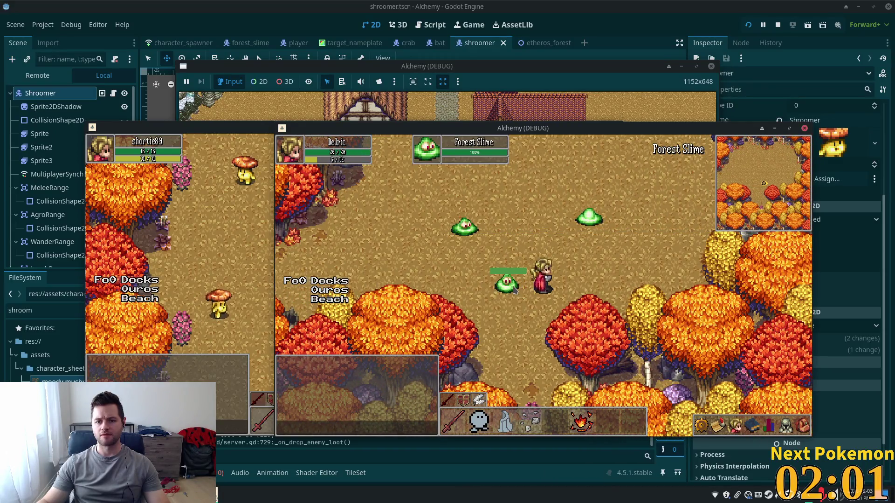
- Target the Forest Slime, then walk west away from the slimes
left_click(508, 284)
key("w")
key("a")
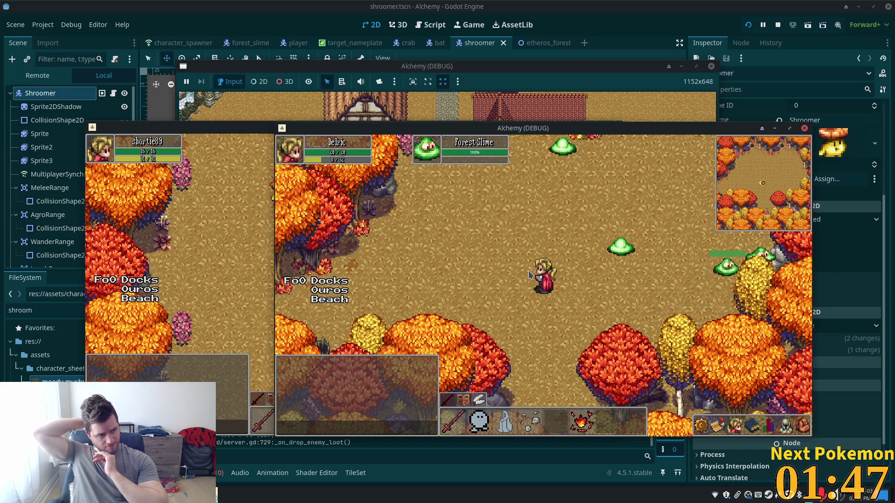
key("a")
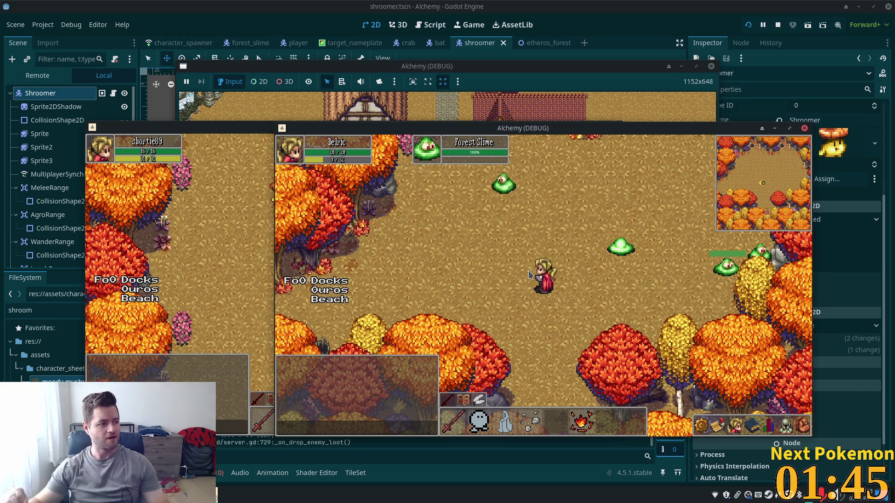
key("a")
key("s")
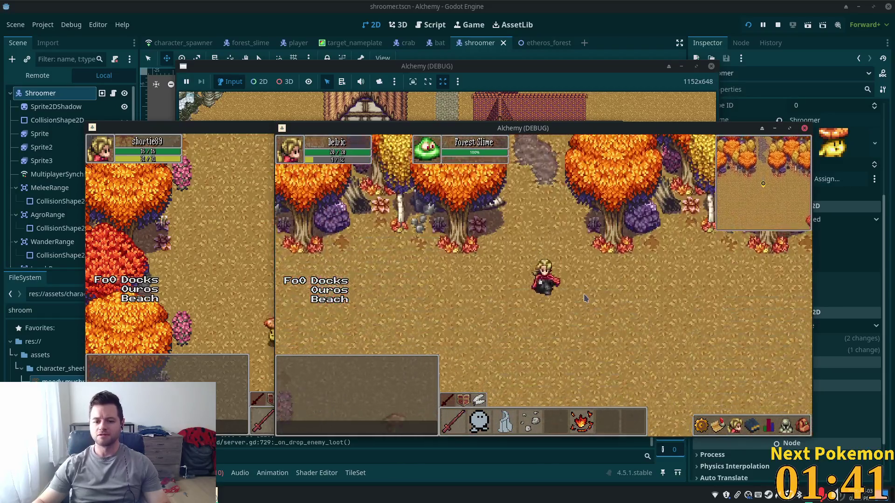
- Walk south toward the mushroom enemy and roam the forest toward the map edge
key("s")
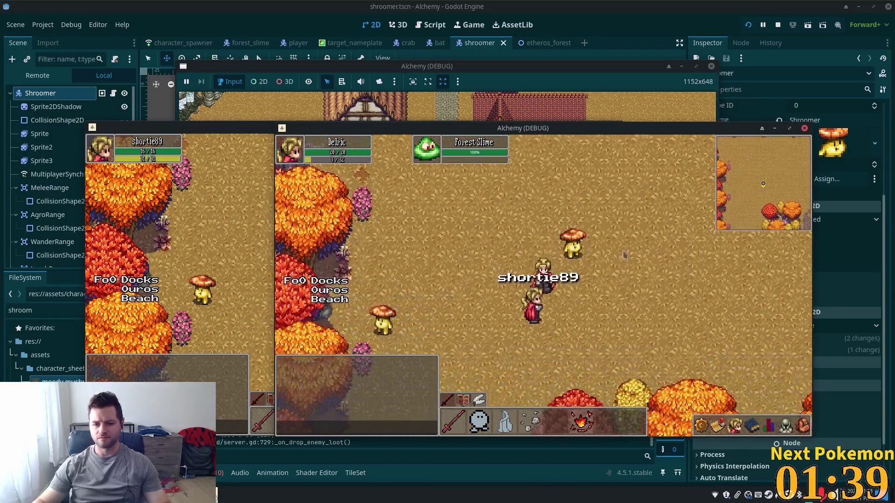
key("d")
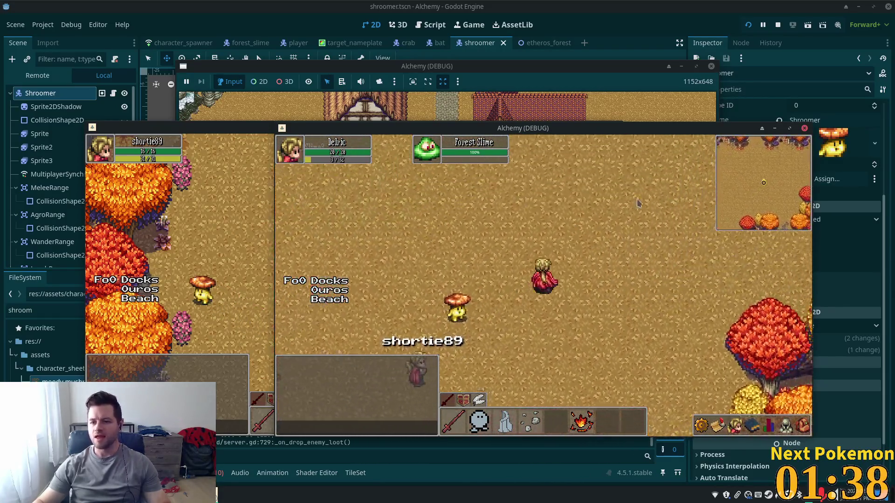
key("w")
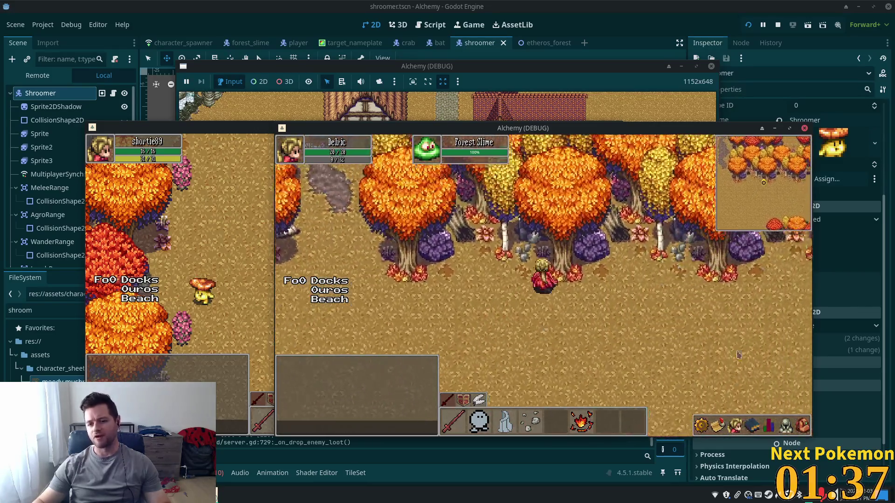
key("s")
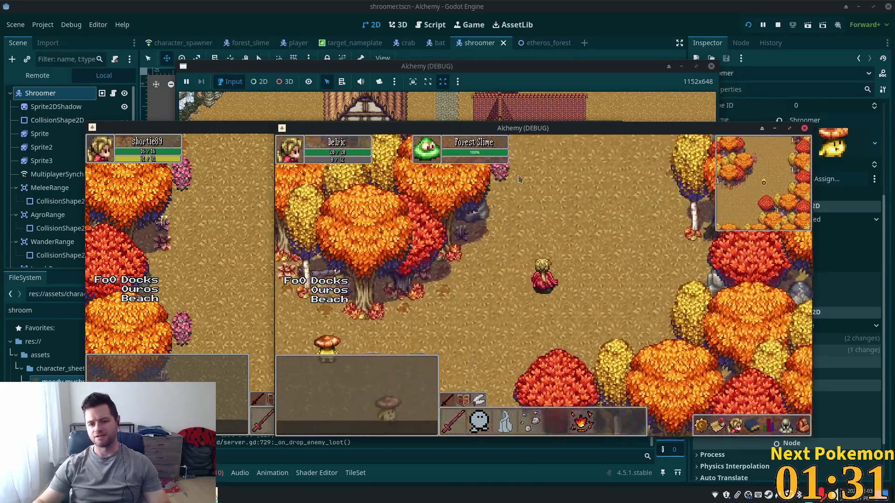
key("d")
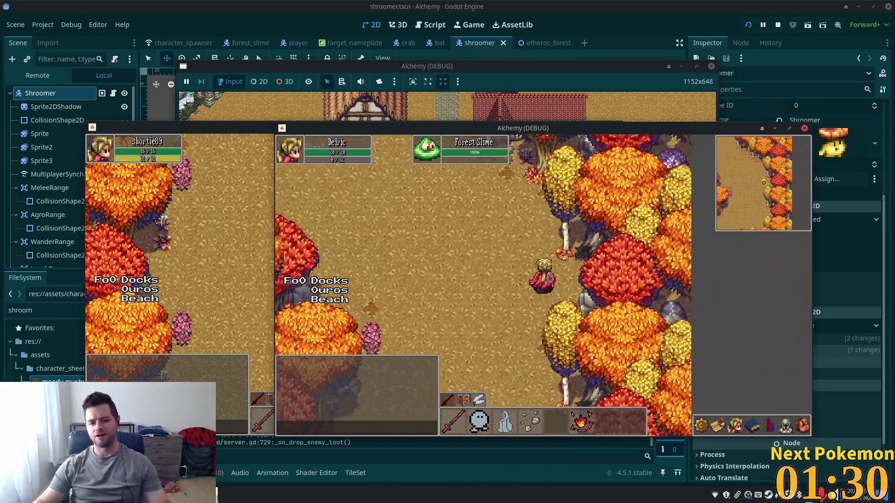
key("a")
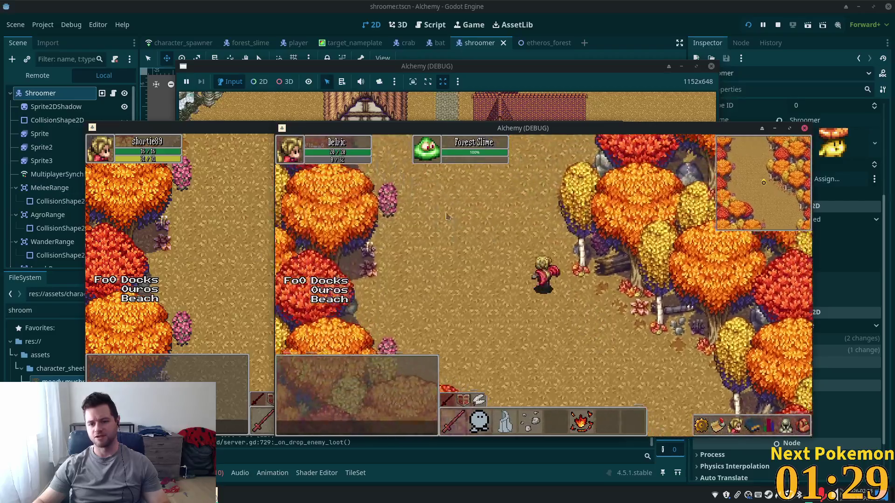
key("s")
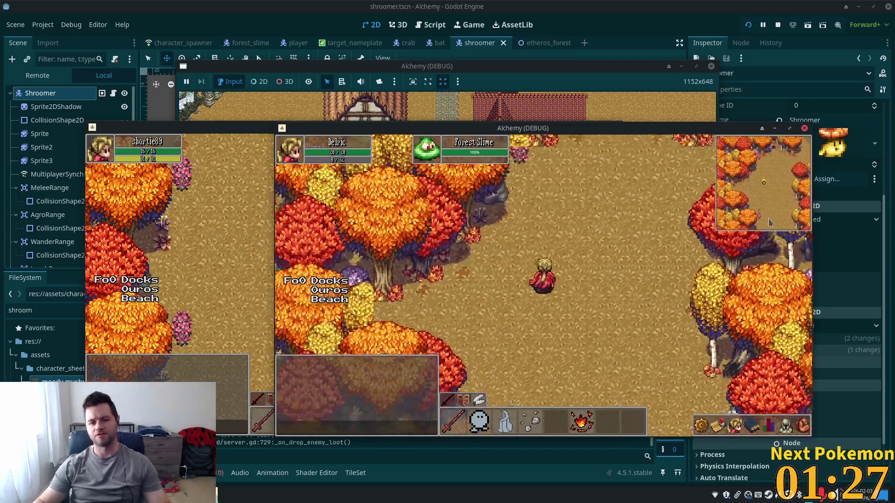
key("s")
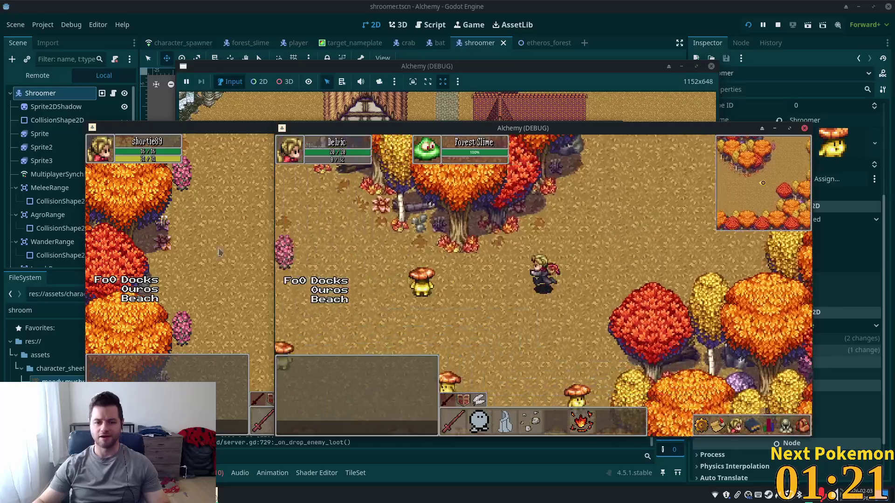
- Walk north-west into another forest area, checking the surroundings
key("a")
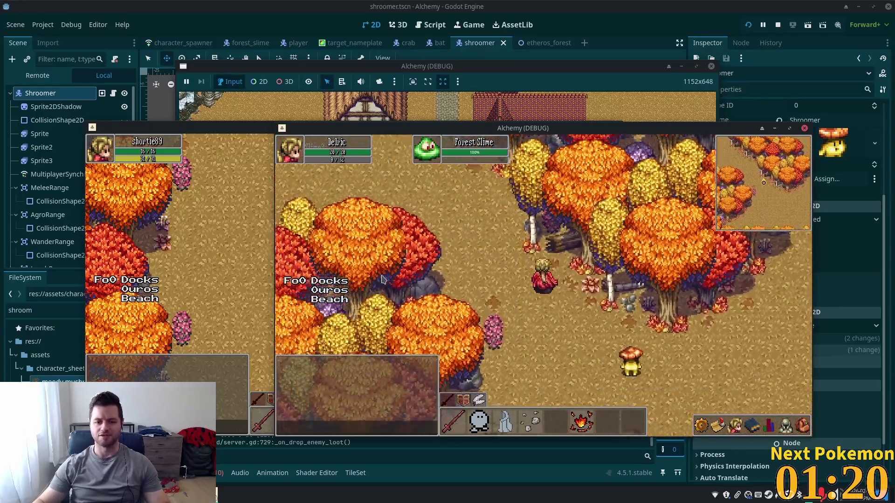
key("w")
key("a")
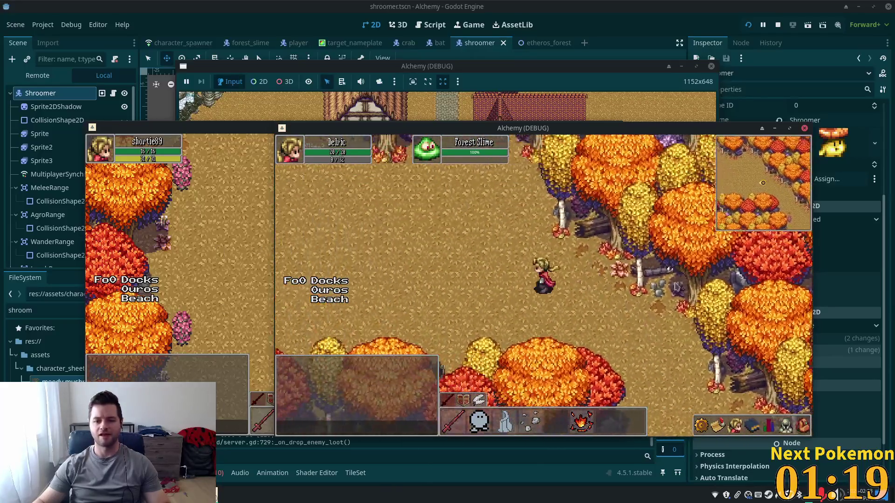
key("d")
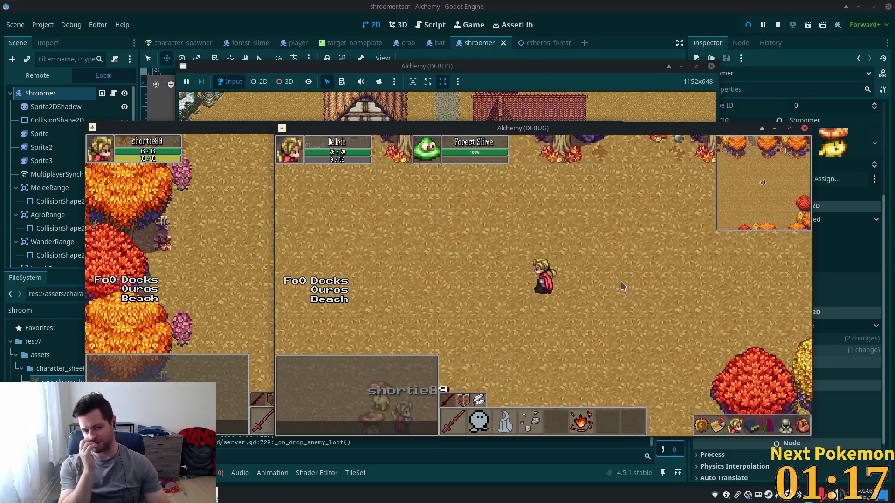
key("a")
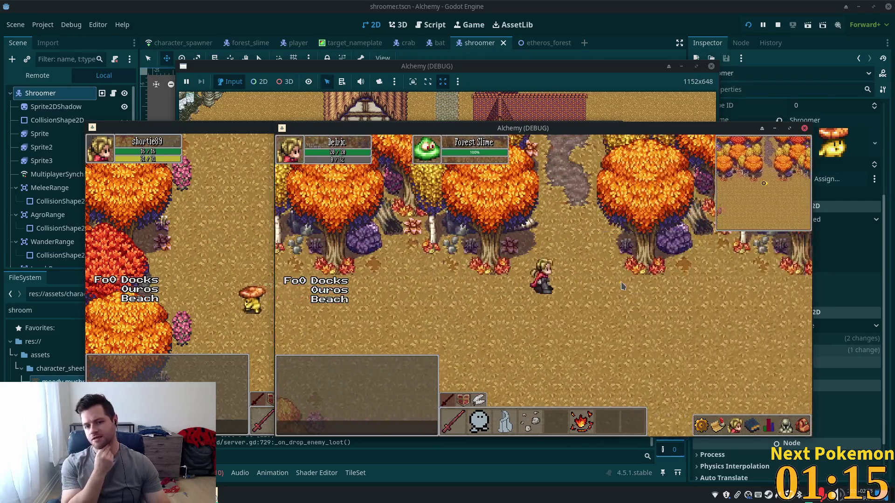
key("w")
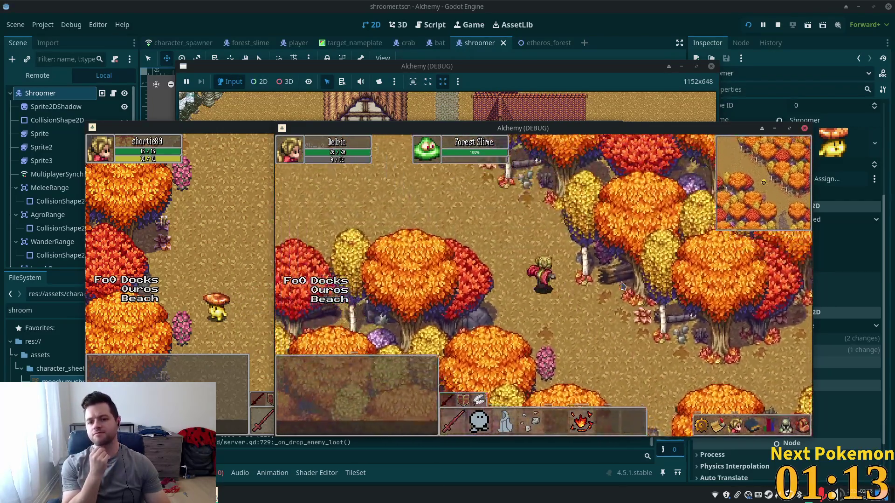
key("s")
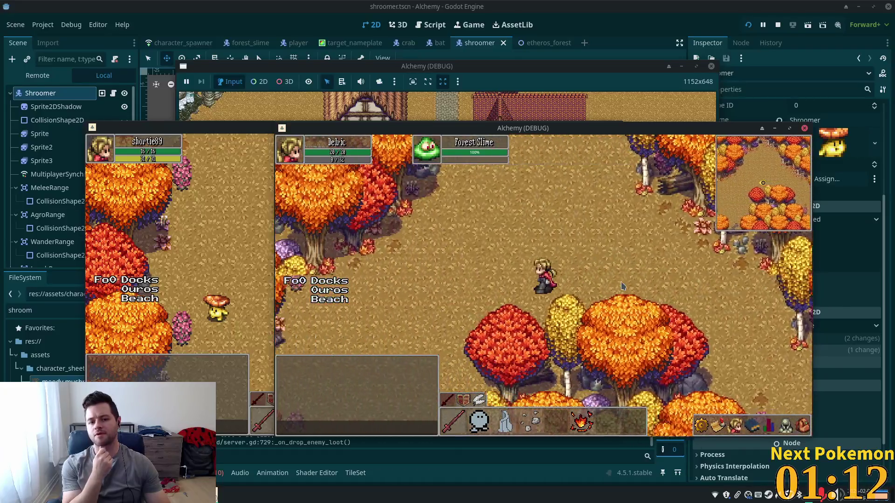
key("w")
key("a")
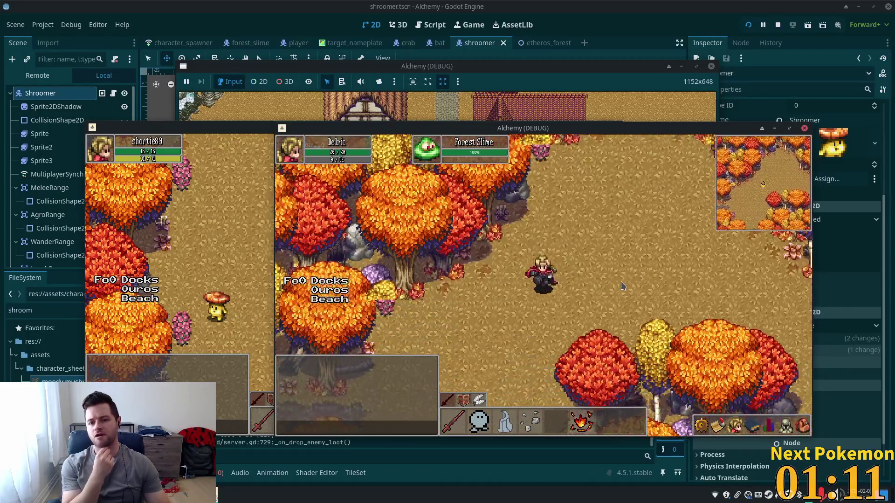
key("s")
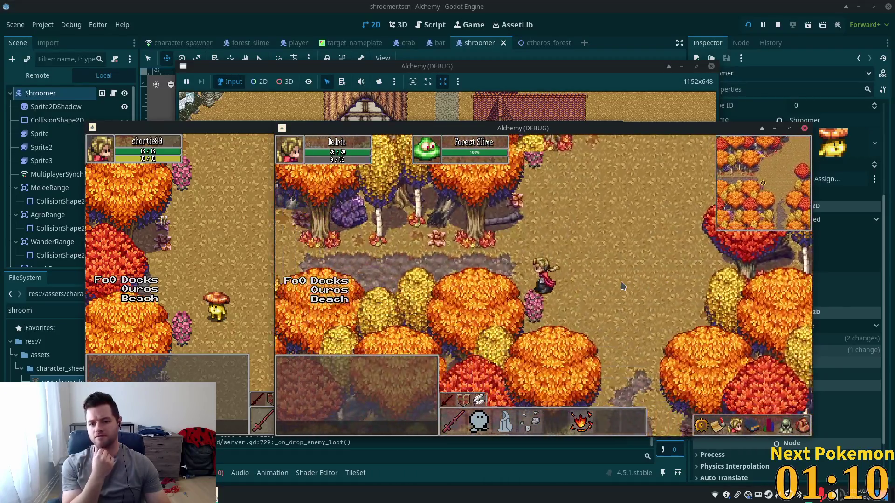
key("a")
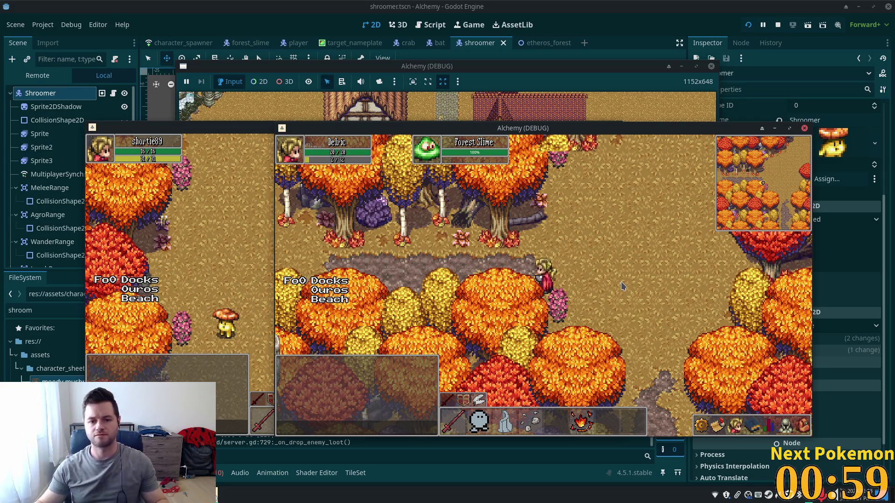
- Walk west along the road and north into the forest clearing
key("a")
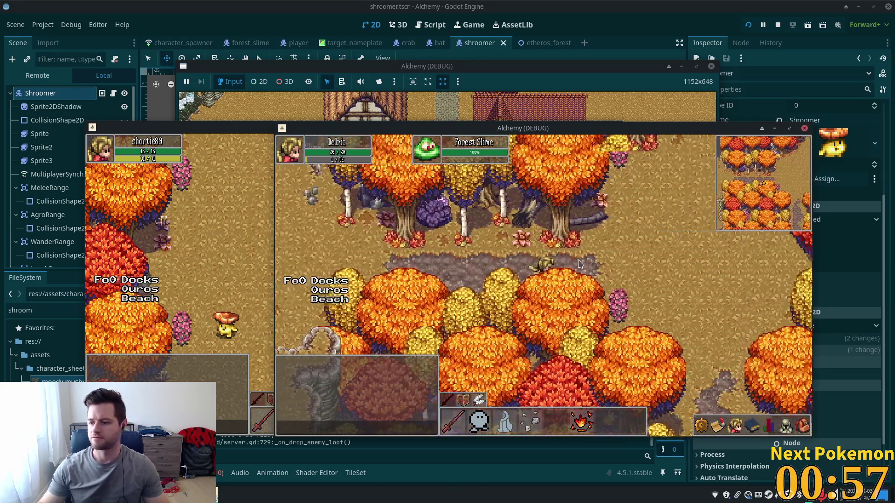
key("w")
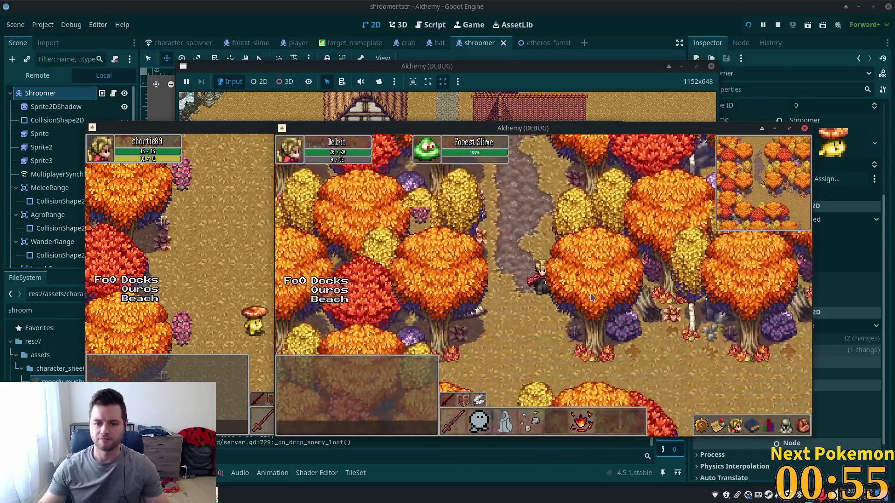
key("w")
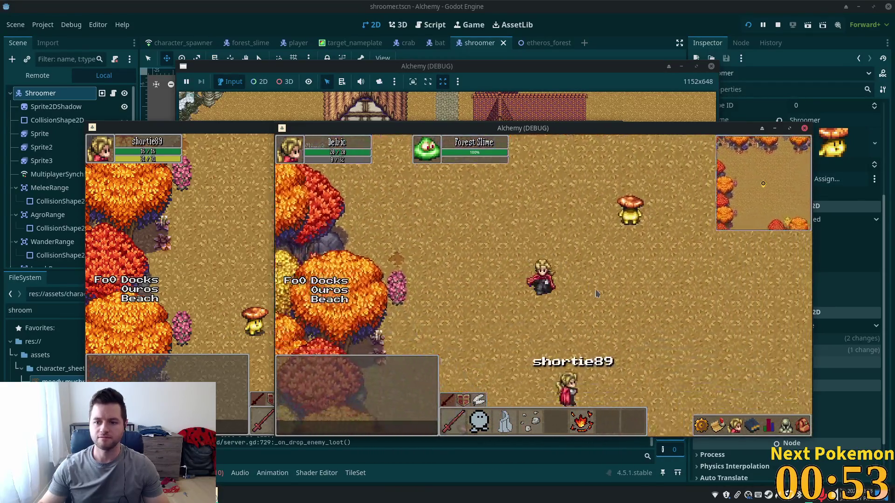
- Walk south into Ouros town and east on to the Solara Desert beach
key("s")
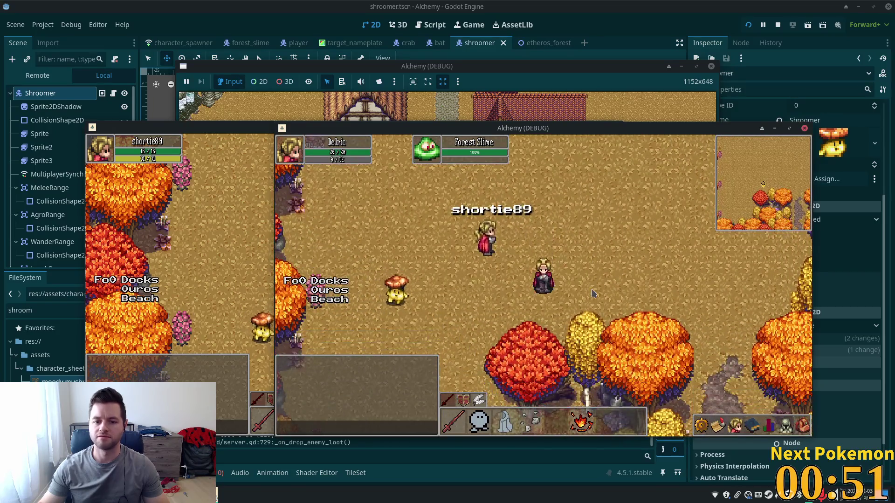
key("s")
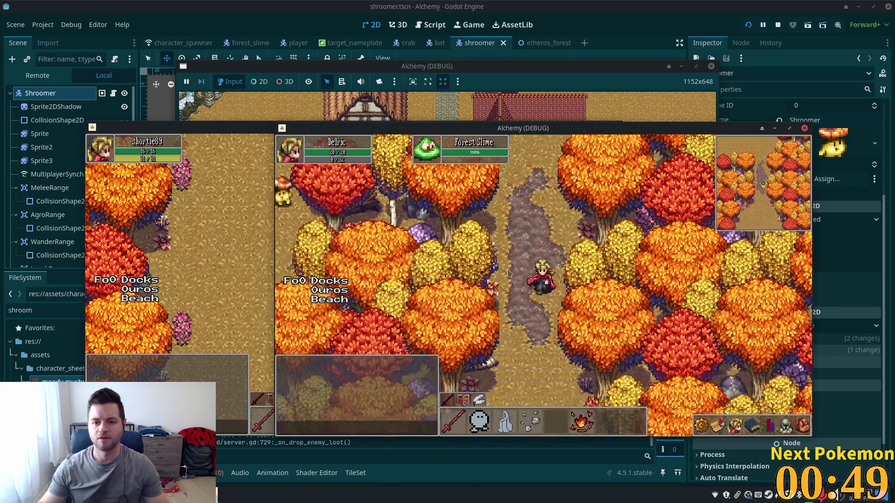
key("s")
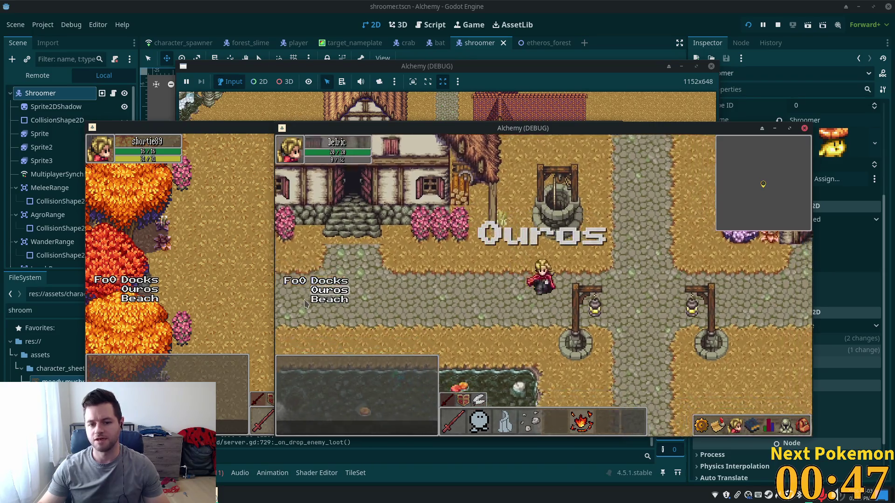
key("d")
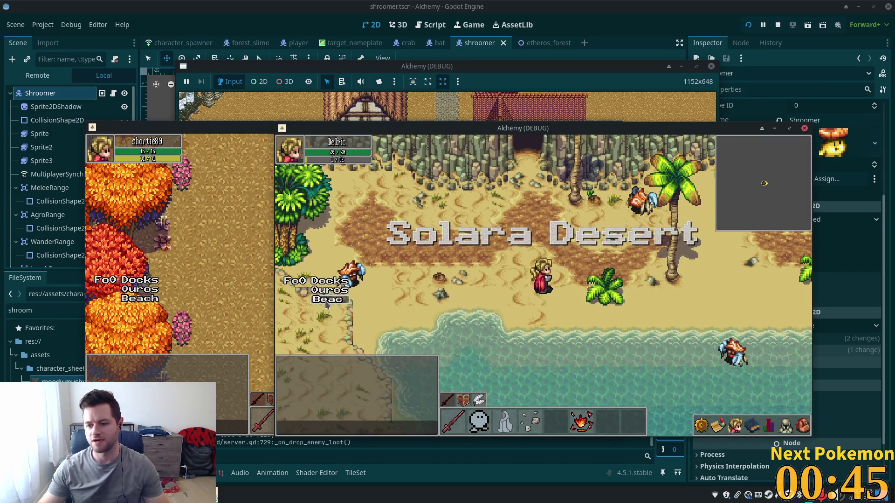
key("d")
- Walk Delric across the beach and hit the crab
key("w")
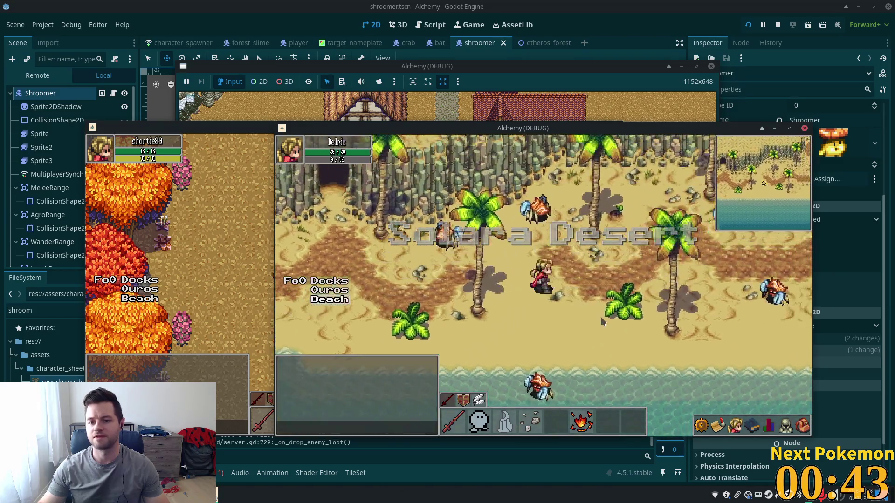
key("d")
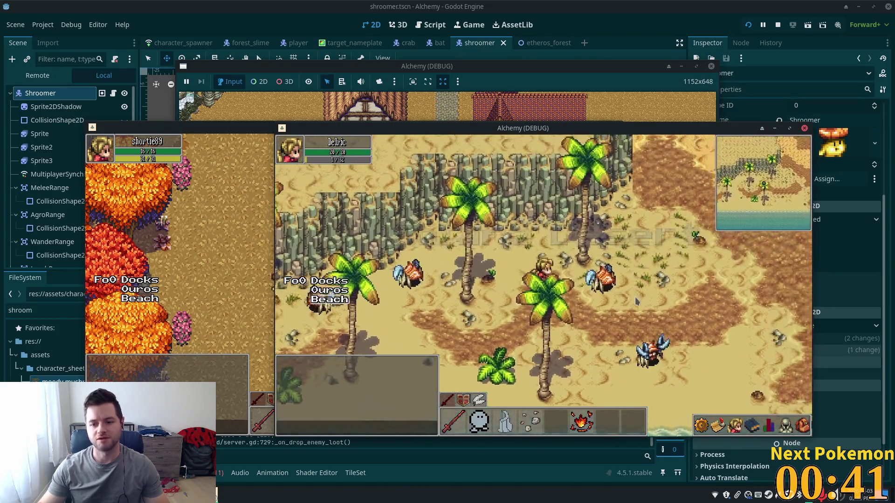
key("d")
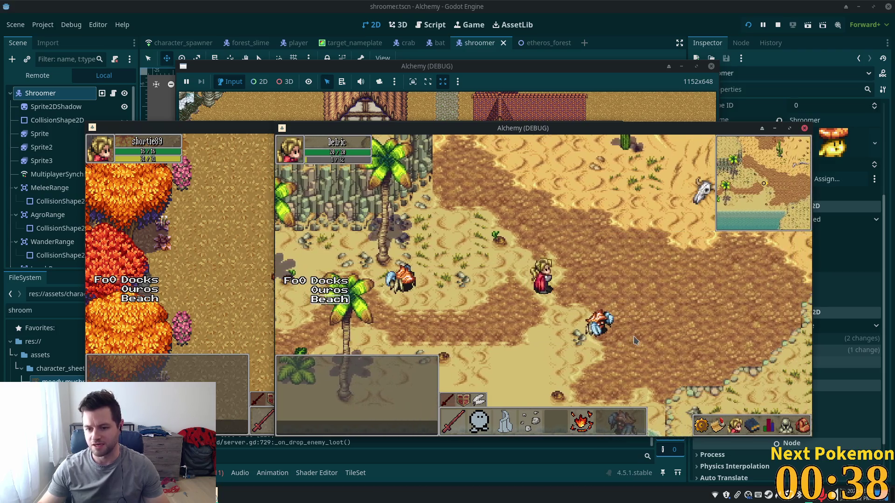
key("s")
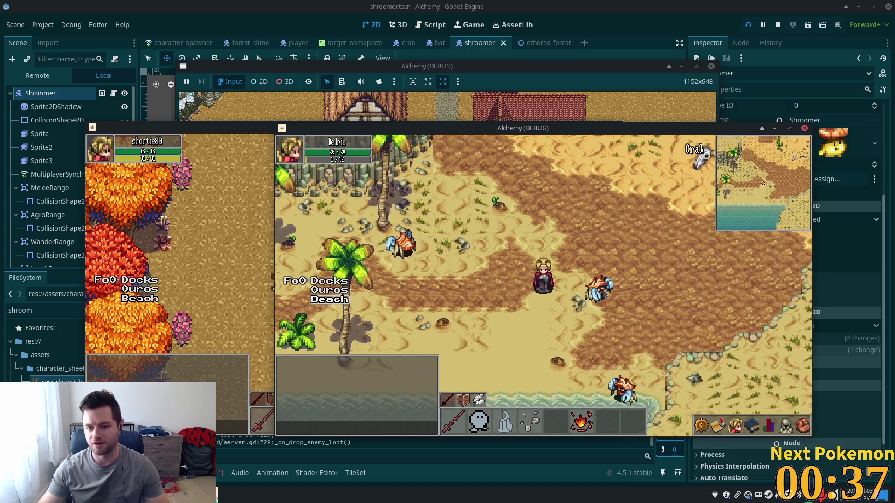
key("a")
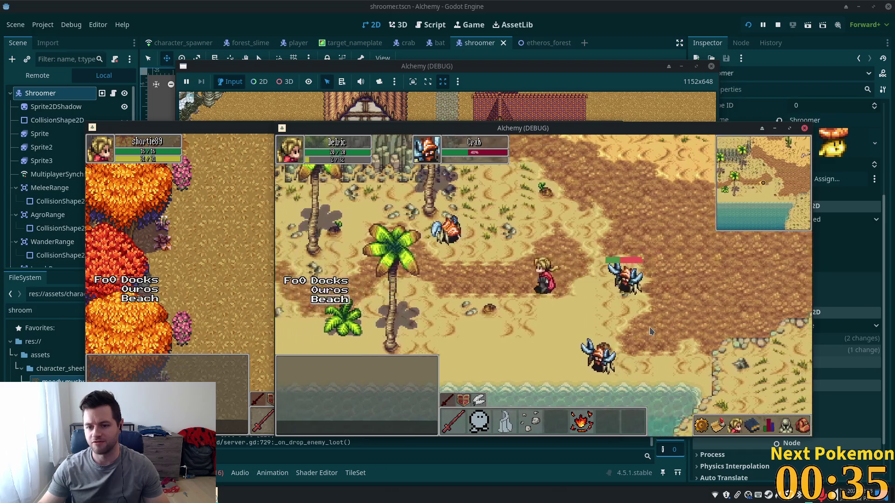
key("s")
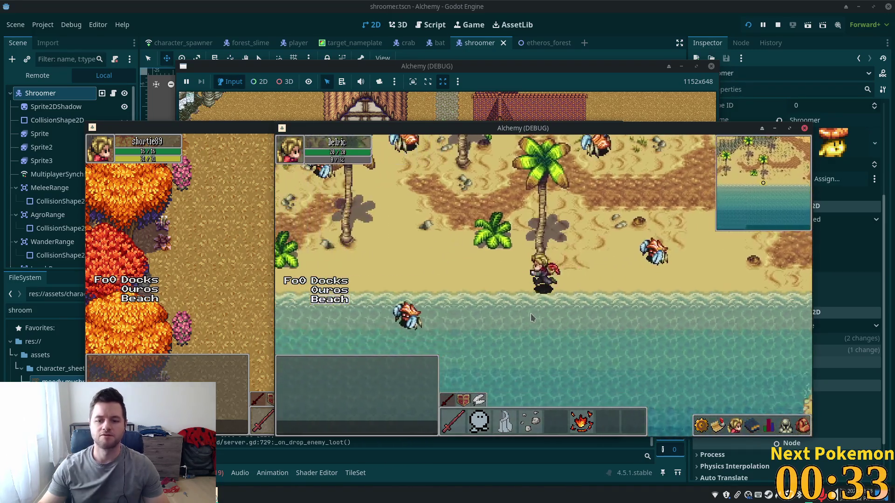
- Walk Delric north along the water past the lake and oasis
key("w")
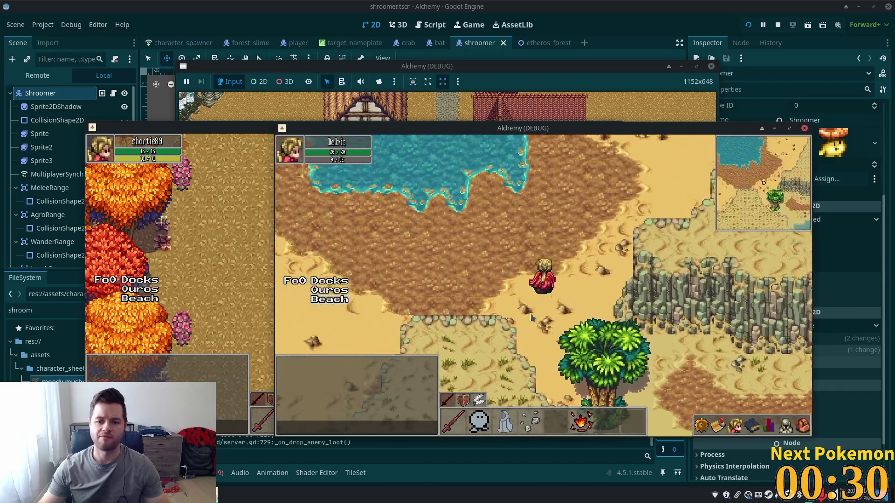
key("w")
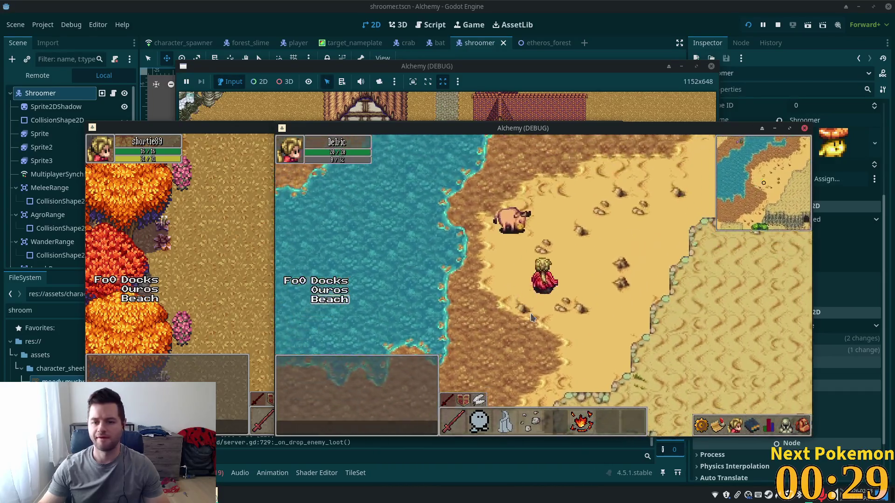
key("s")
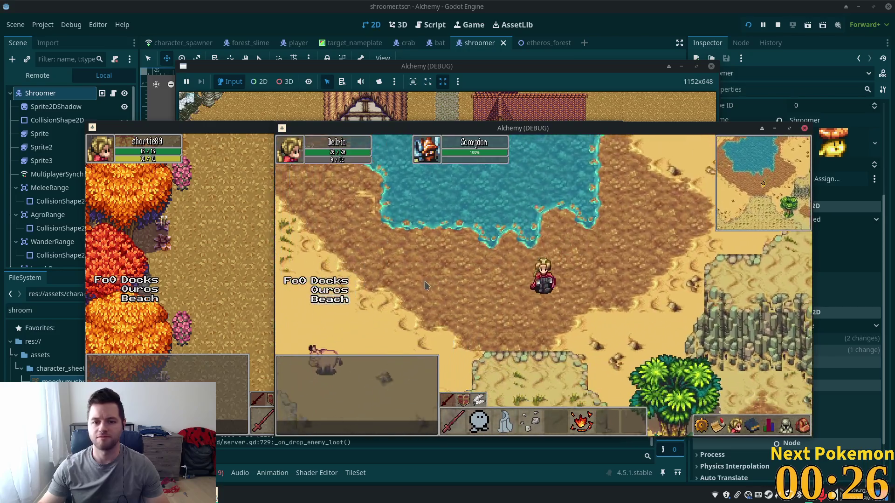
key("w")
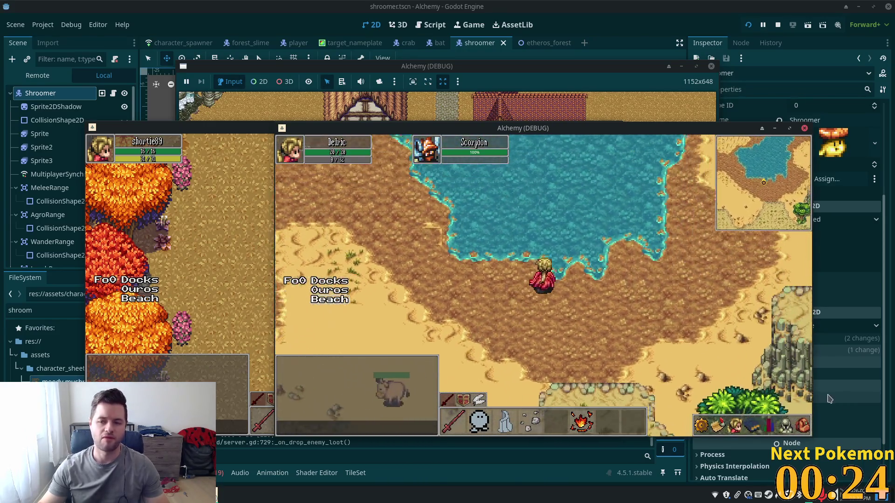
key("d")
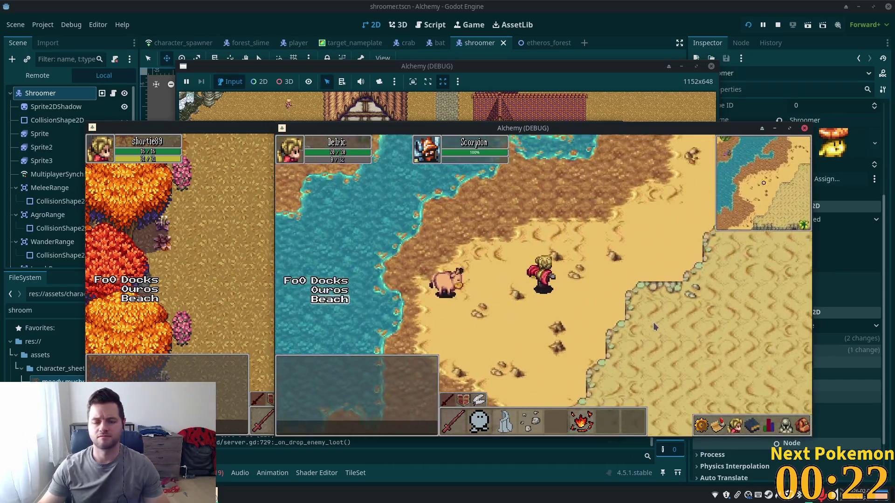
key("w")
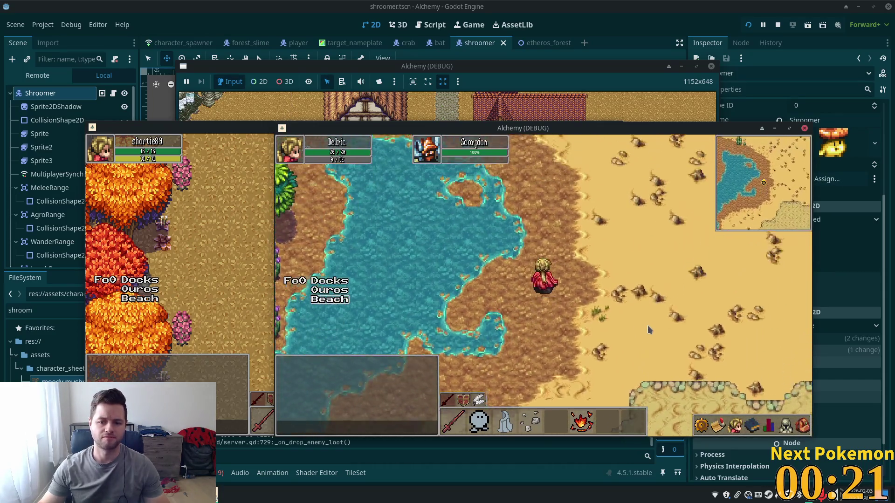
key("w")
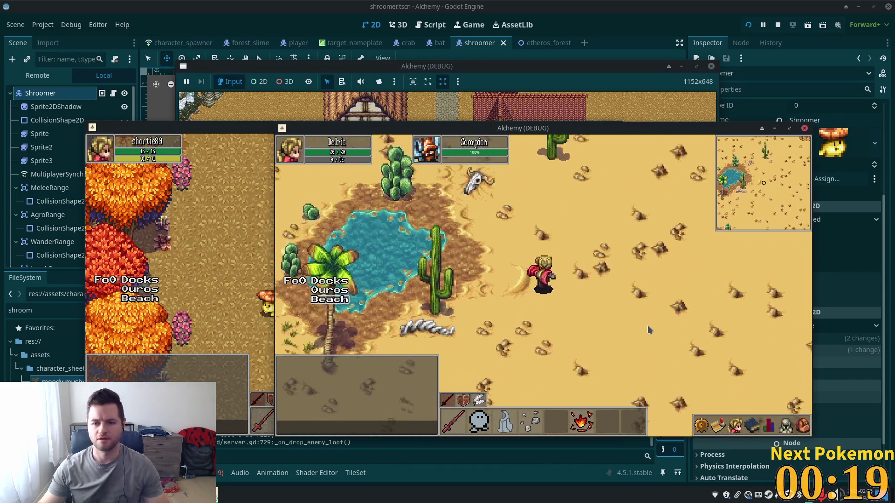
- Walk Delric through the open desert, heading north-east away from the coast
key("d")
key("d")
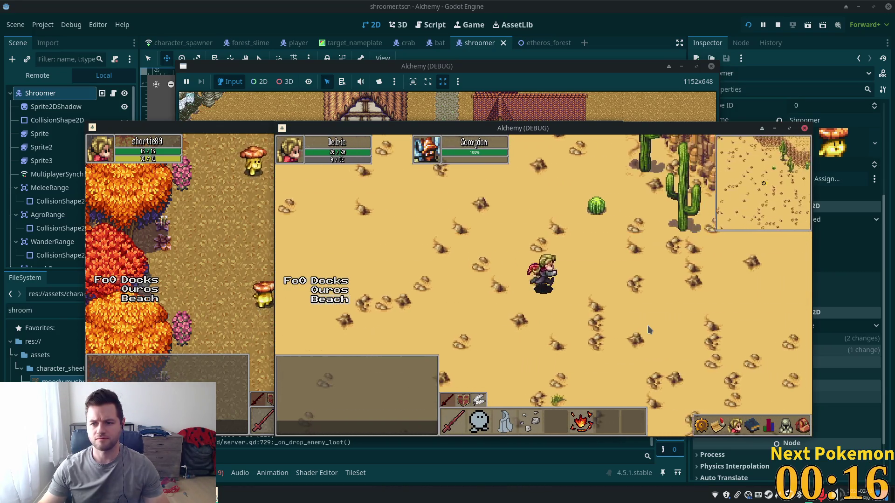
key("s")
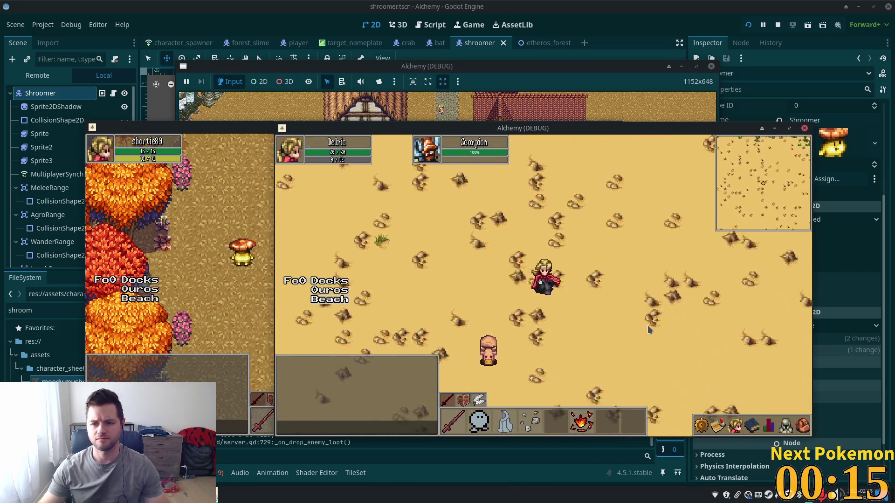
key("d")
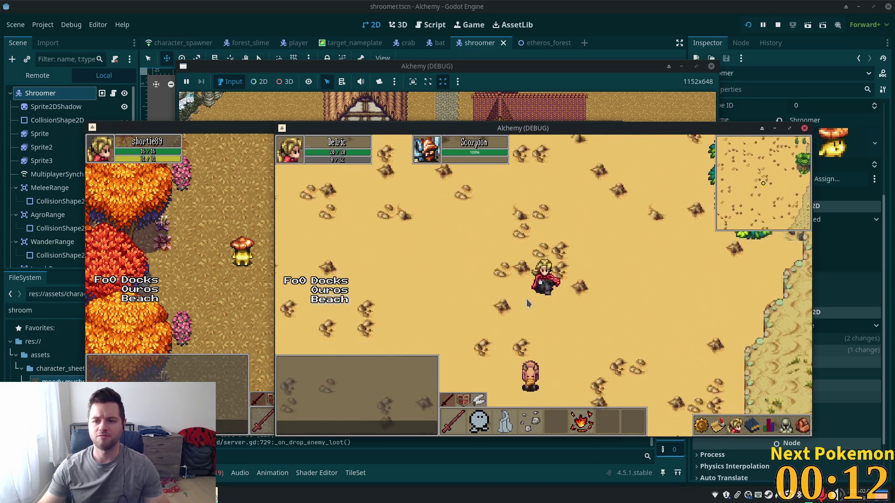
key("w")
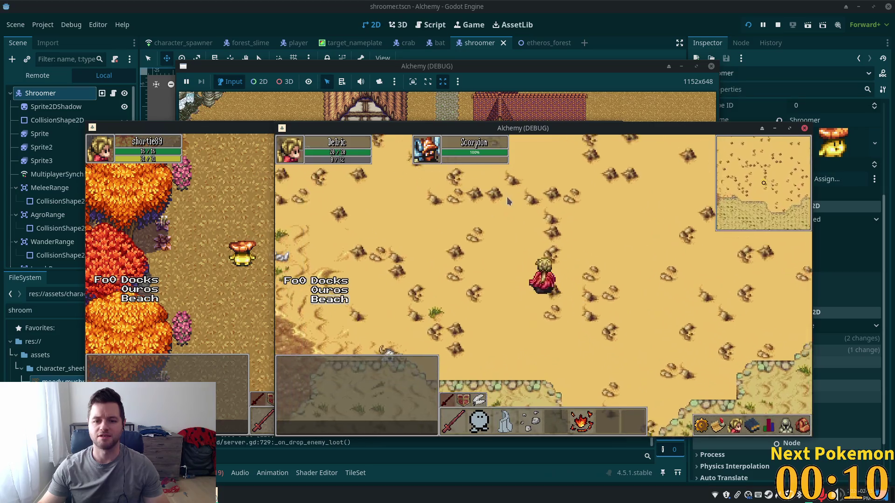
key("w")
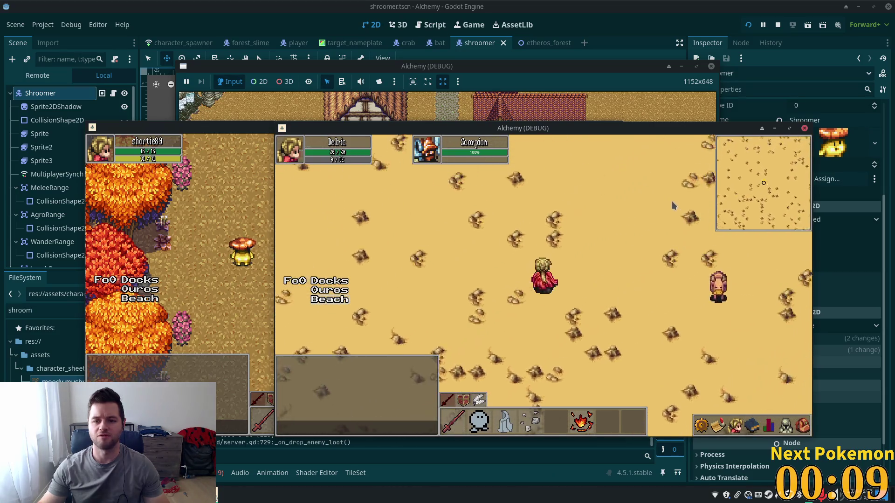
key("d")
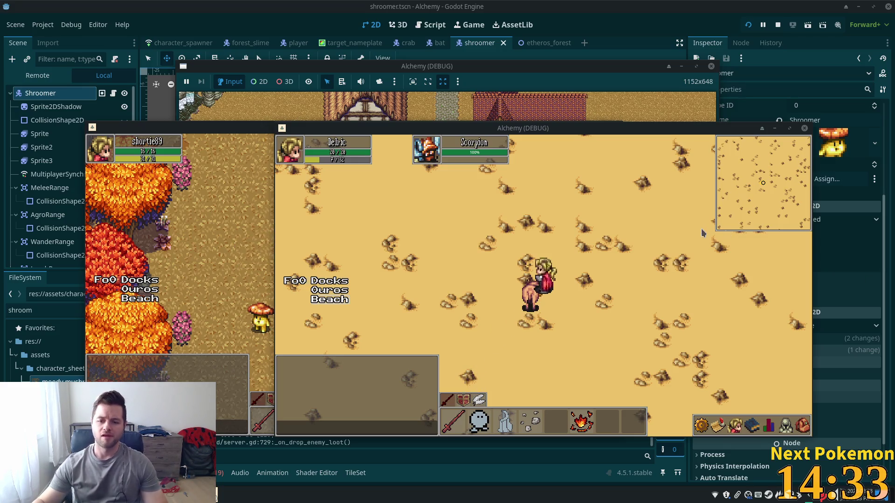
- Walk Delric west past the pig and cacti, then north-west to the grass by the stone path
left_click(621, 279)
key("Down")
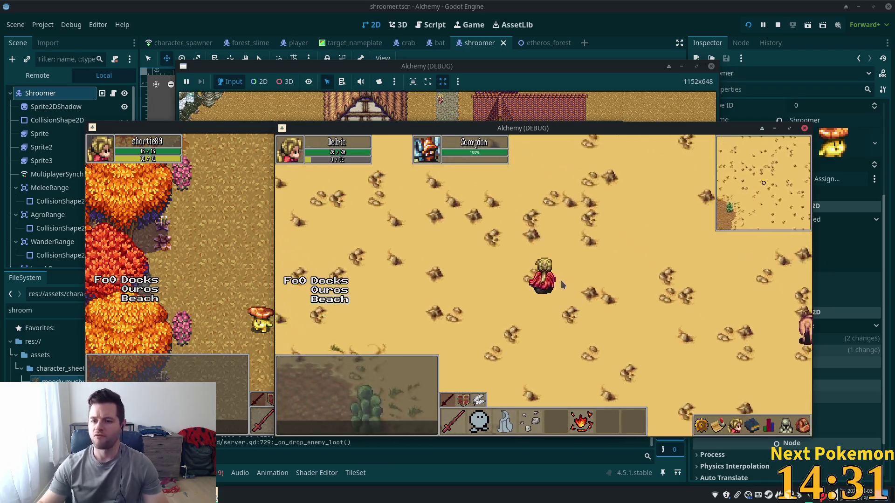
key("Left")
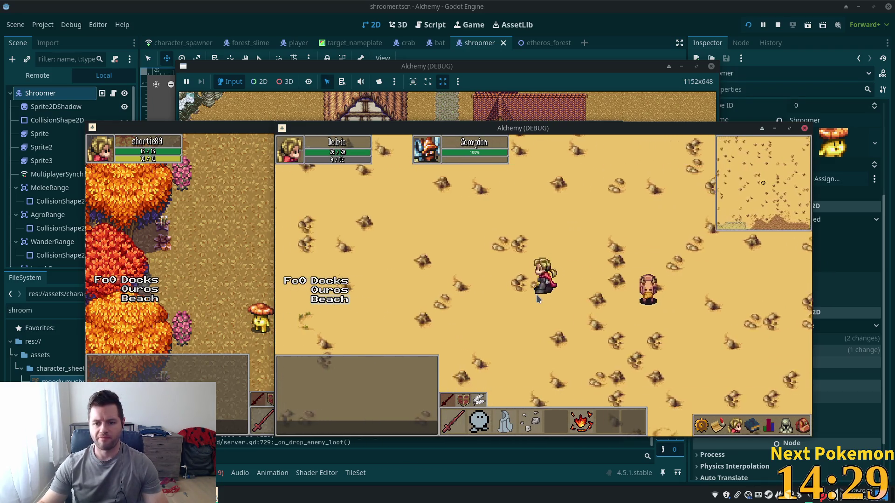
key("Up")
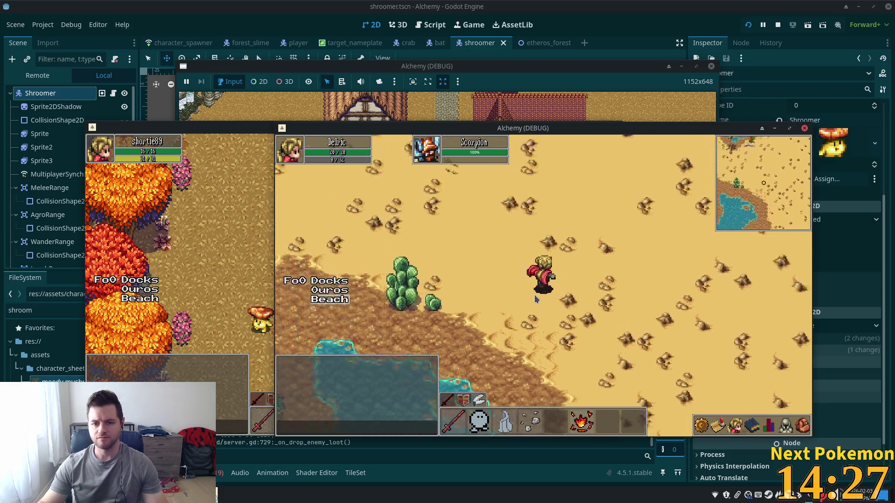
key("Left")
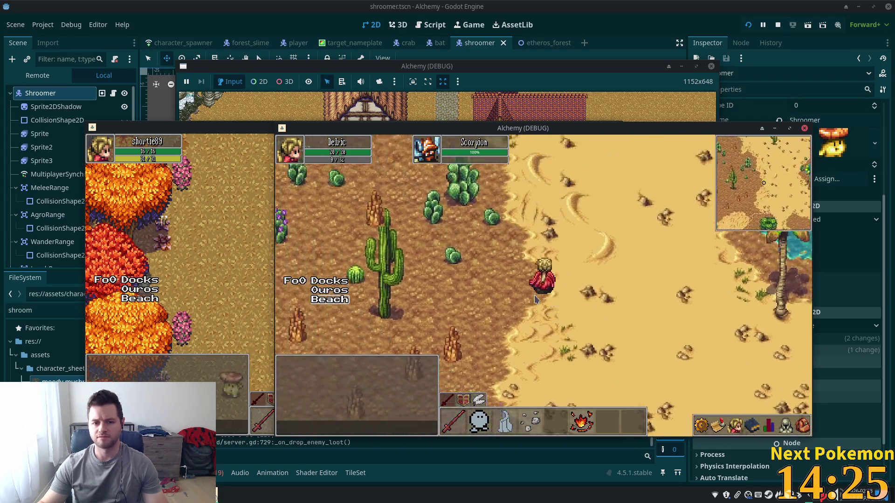
key("Up")
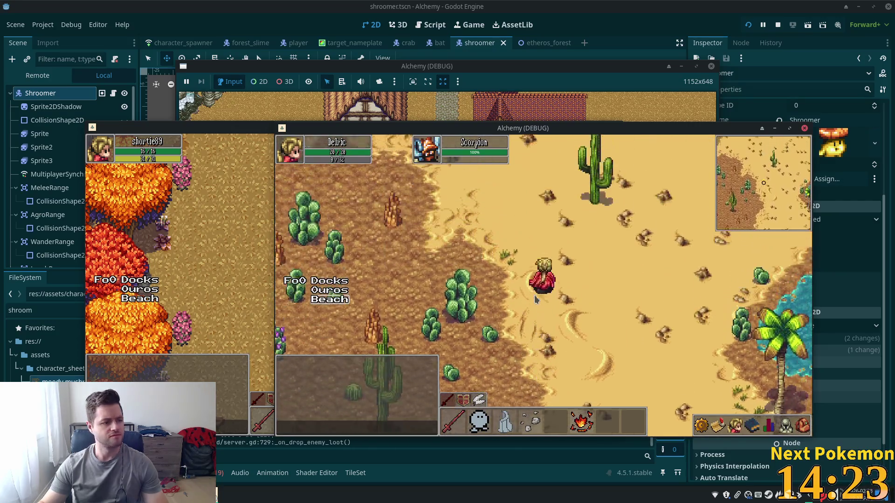
key("Up")
key("Left")
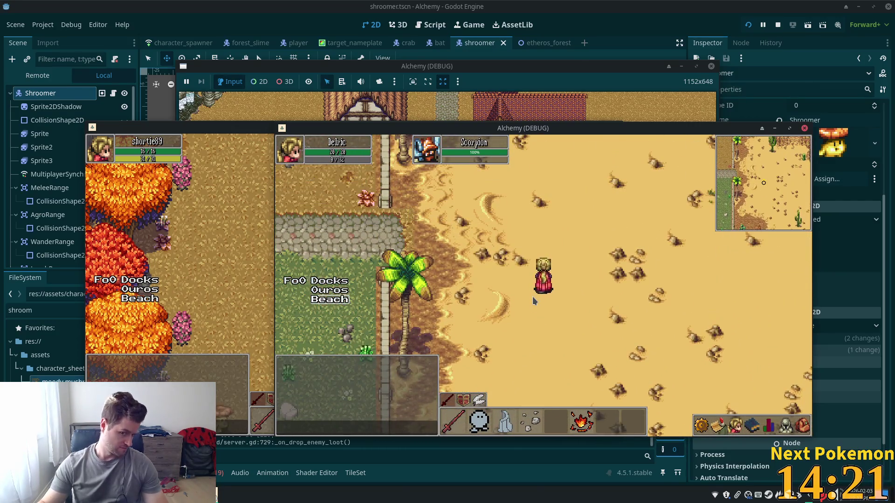
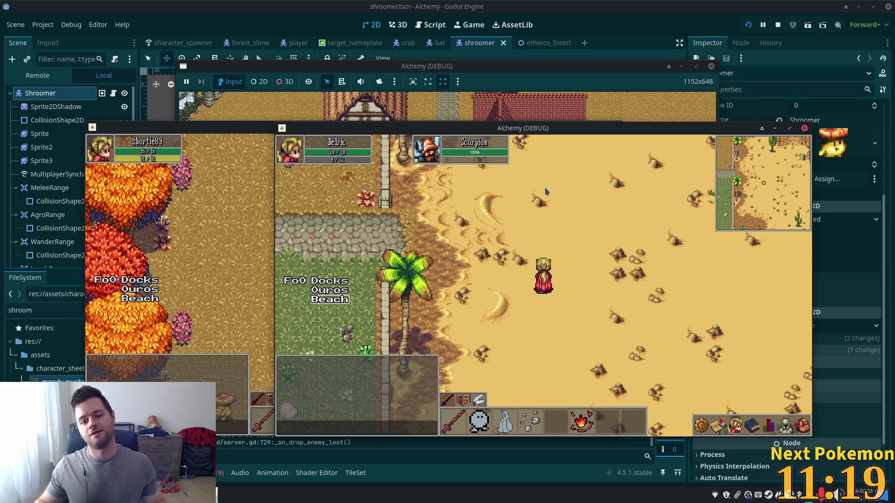
- Walk the character west from the desert, across the wooden dock and through Ouros town
key("a")
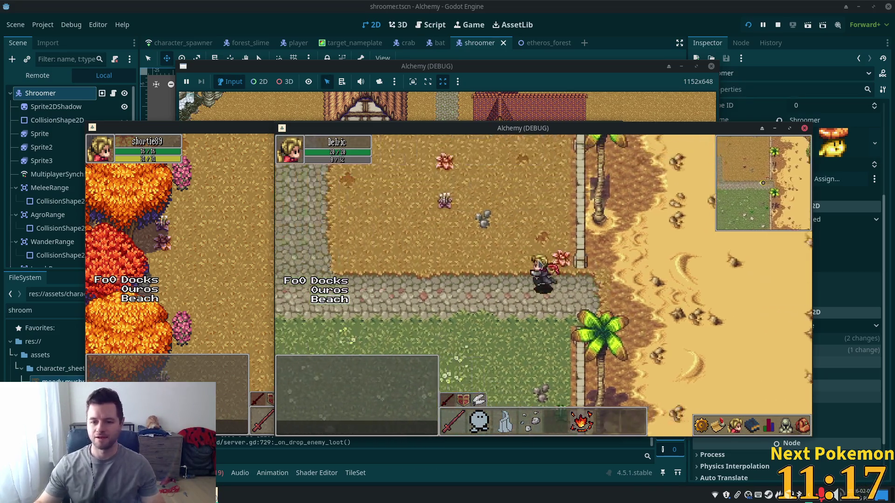
key("a")
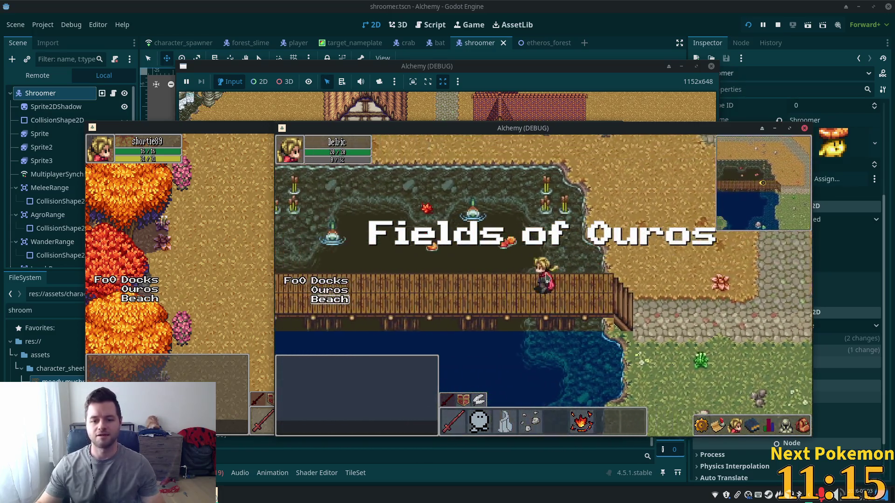
key("a")
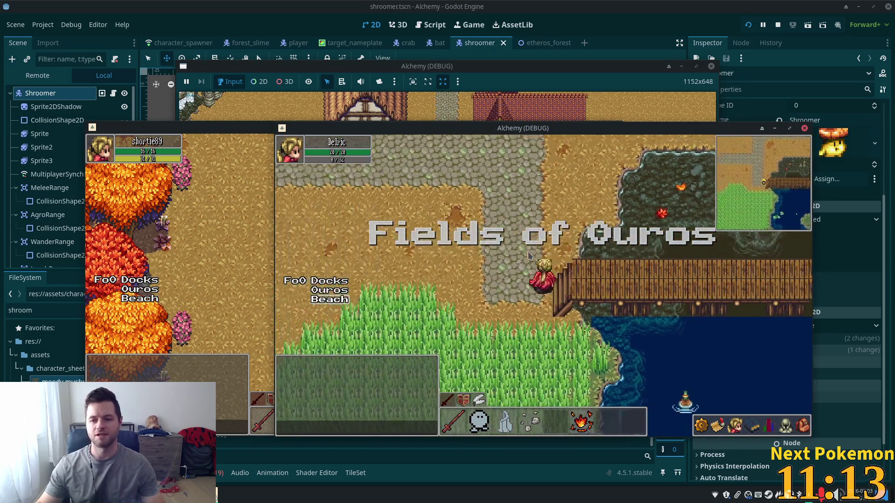
key("a")
key("w")
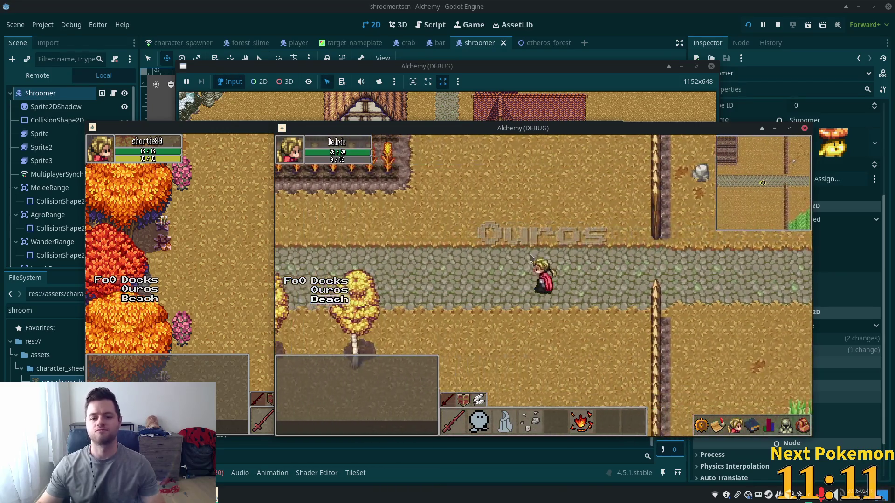
key("a")
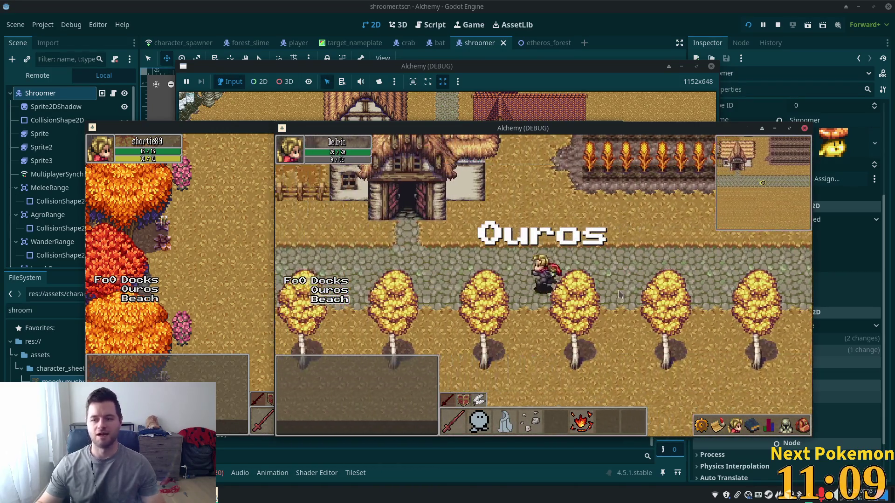
key("a")
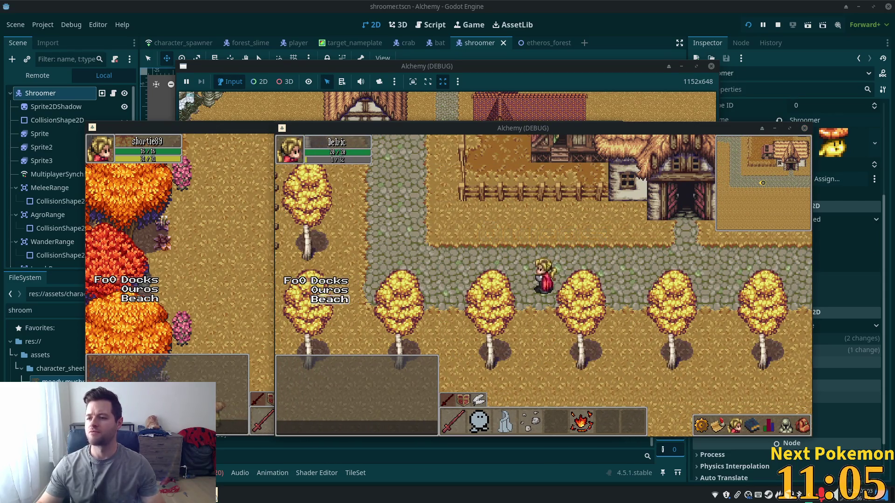
key("a")
key("s")
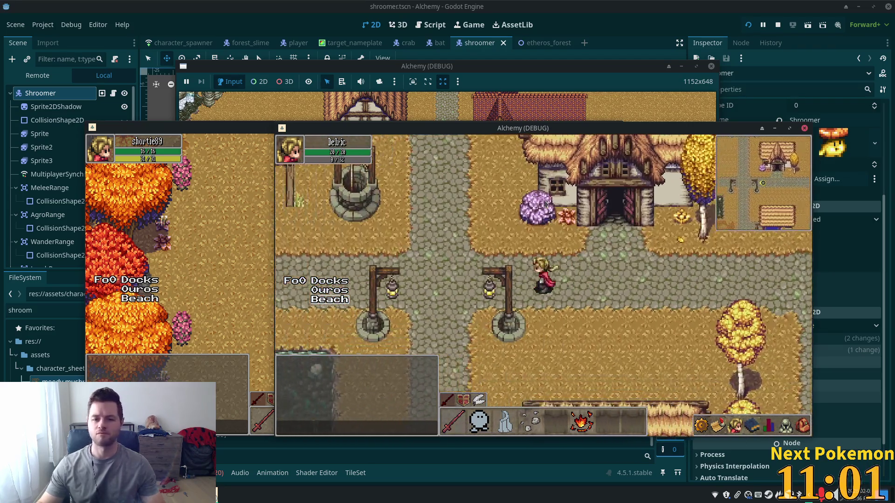
- Continue past the wells crossroads and stone bridge, north along the cliff into the Ouros Highlands
key("a")
key("a")
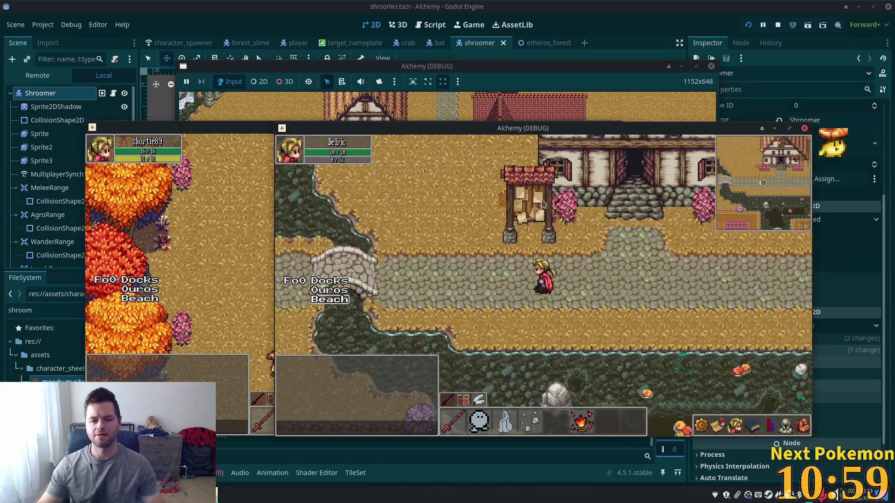
key("a")
key("w")
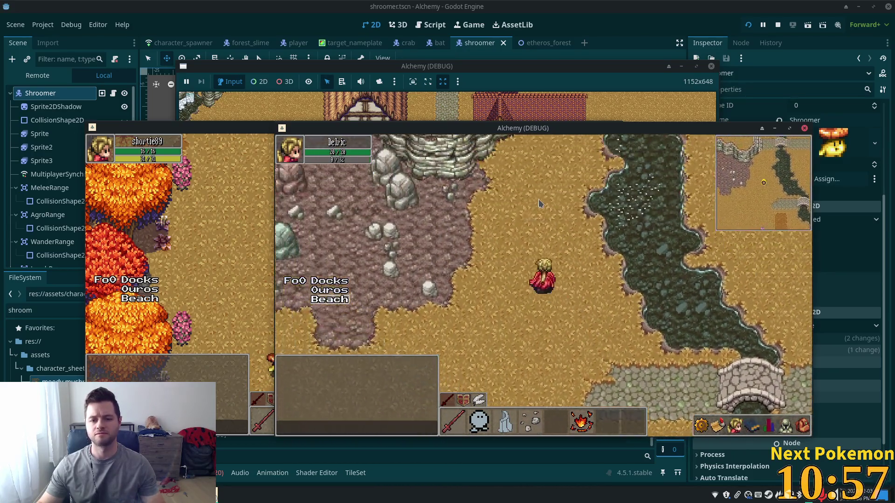
key("a")
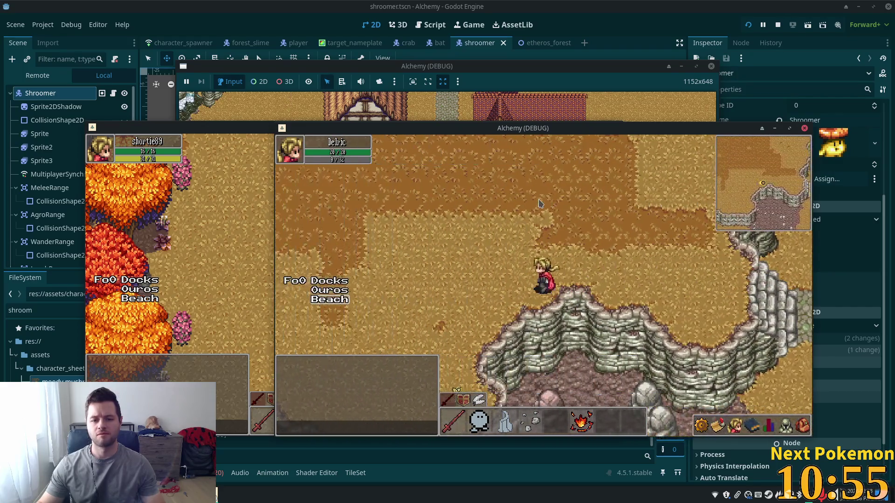
key("w")
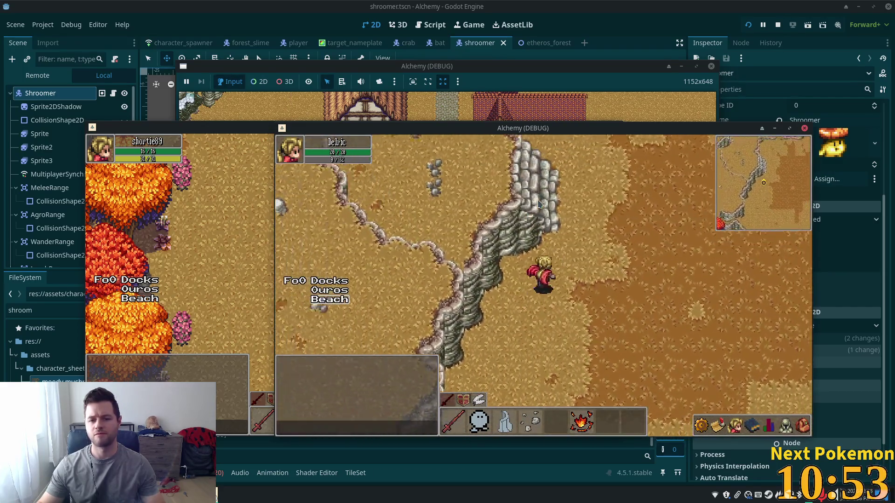
key("a")
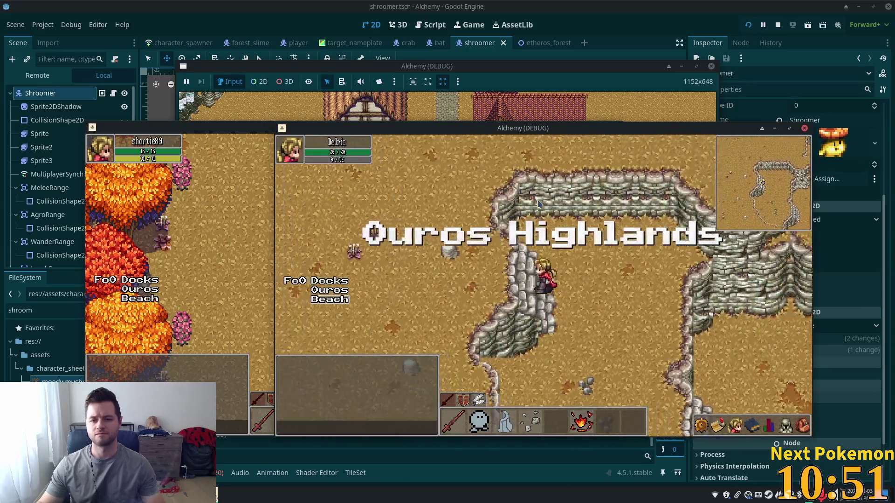
- Walk north across the highlands up to the map edge, then head back south
key("w")
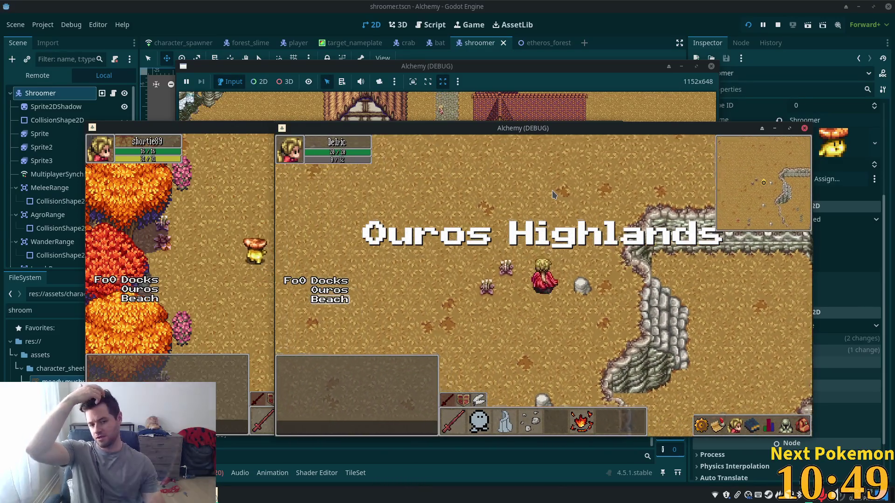
key("w")
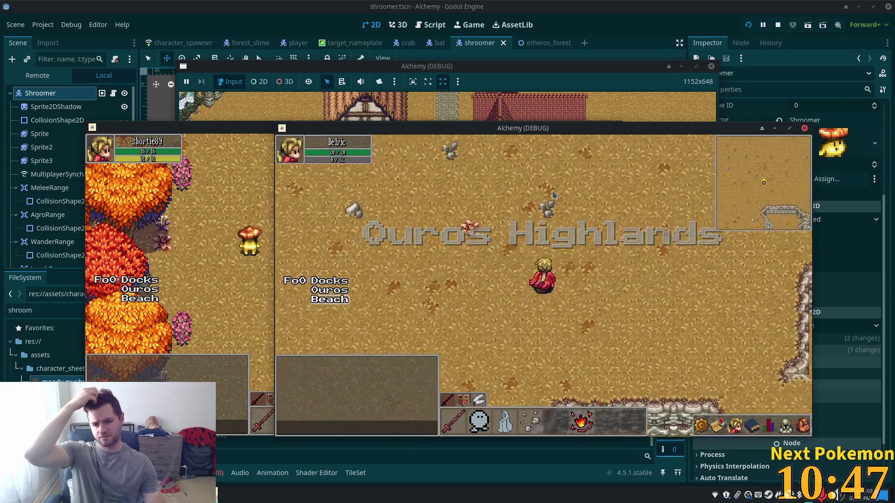
key("w")
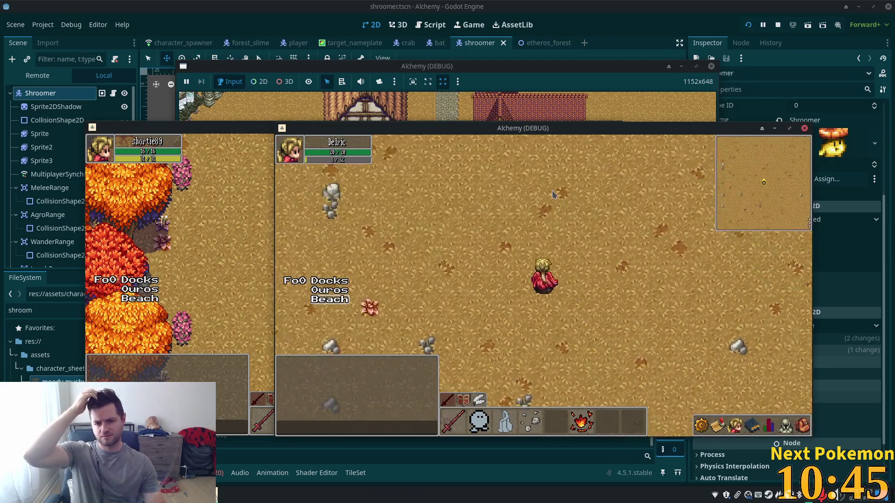
key("w")
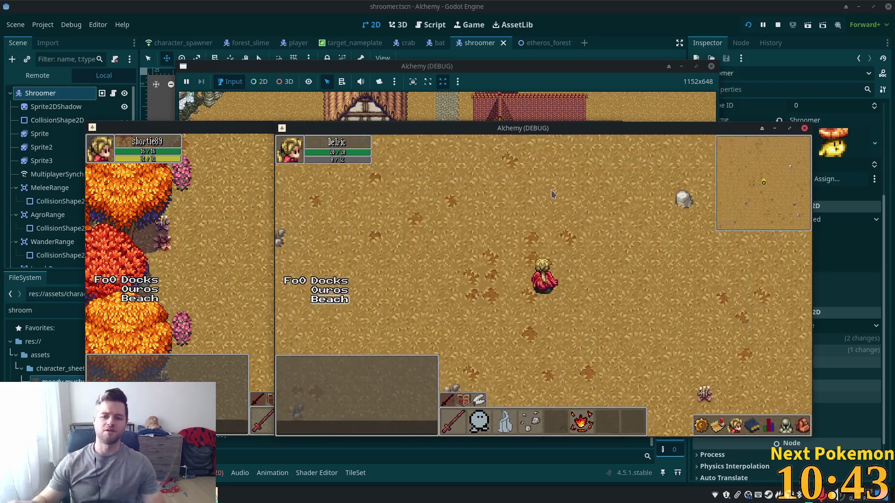
key("w")
key("w")
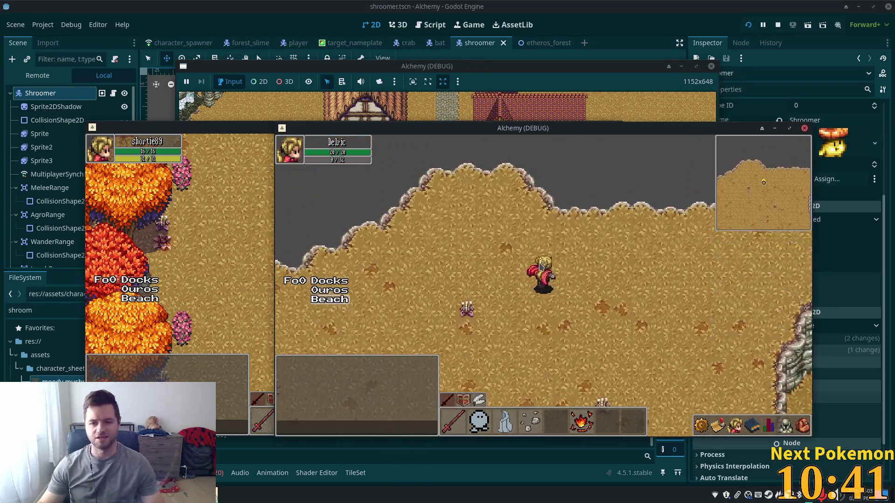
key("w")
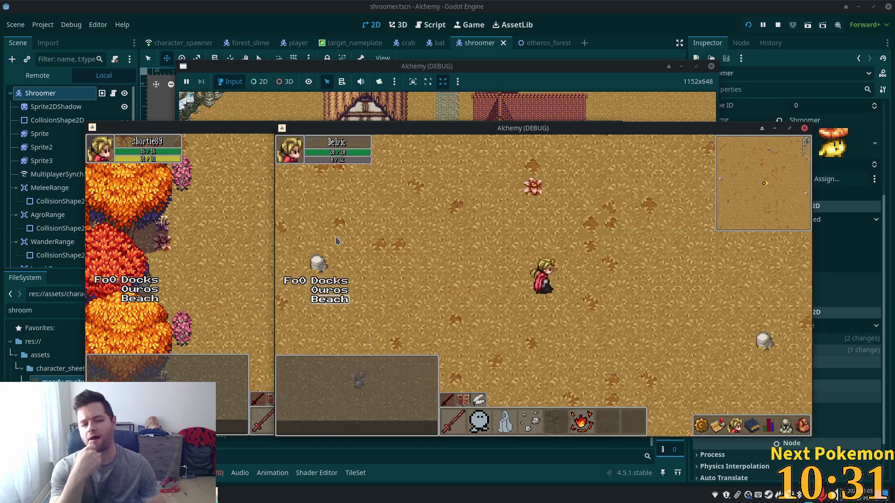
key("w")
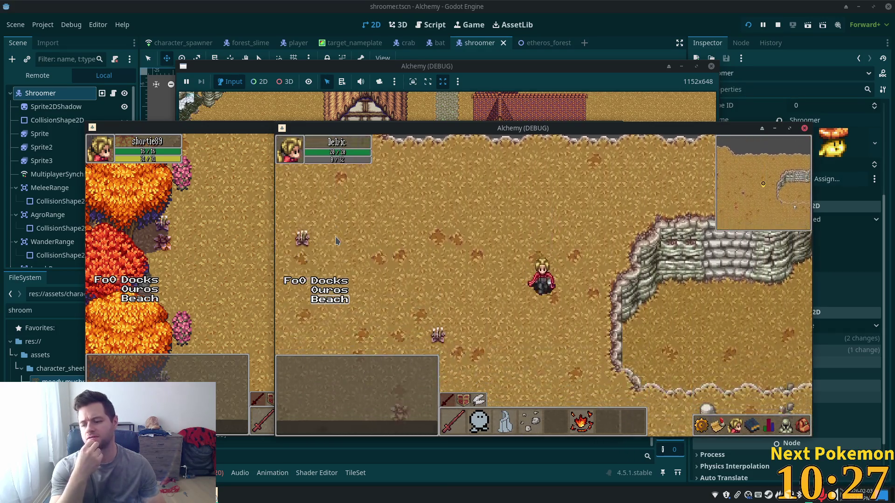
key("w")
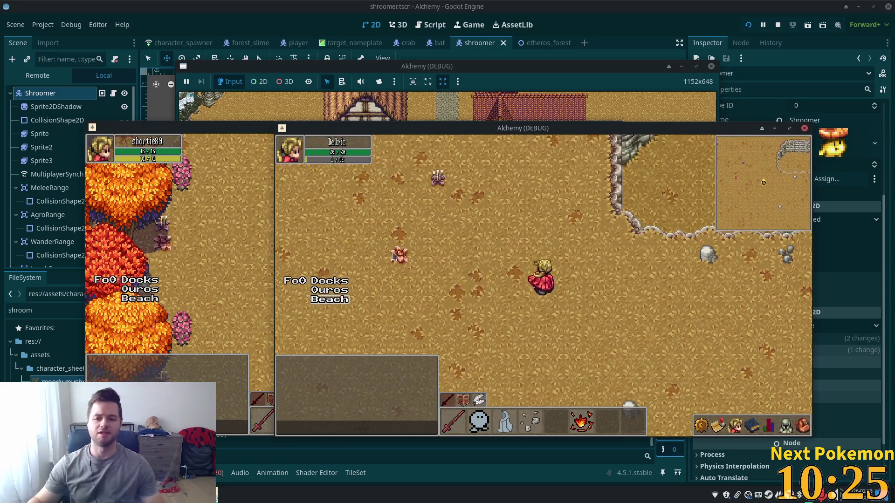
key("s")
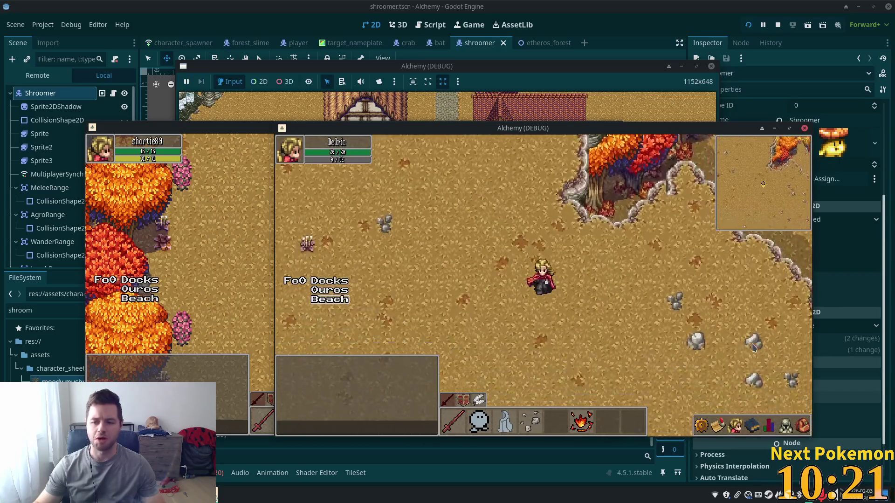
key("s")
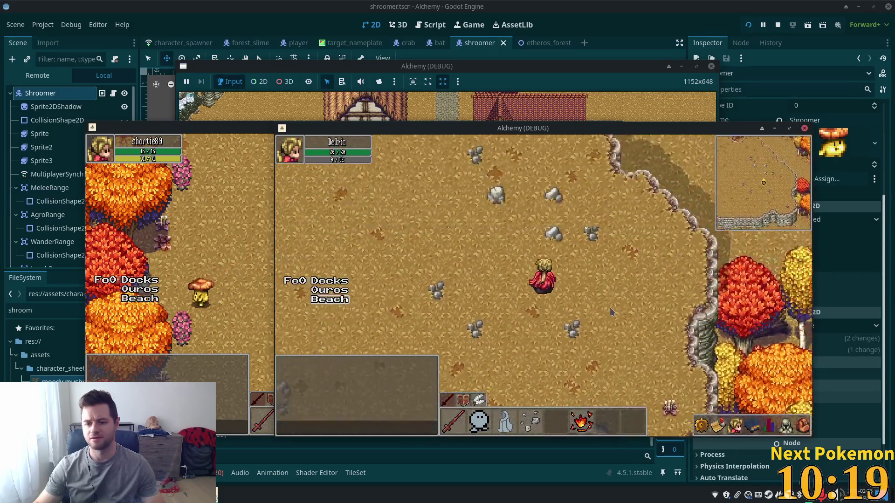
key("w")
- Explore the highlands north-west and west past the cliff, then bring the Godot editor forward
key("a")
key("a")
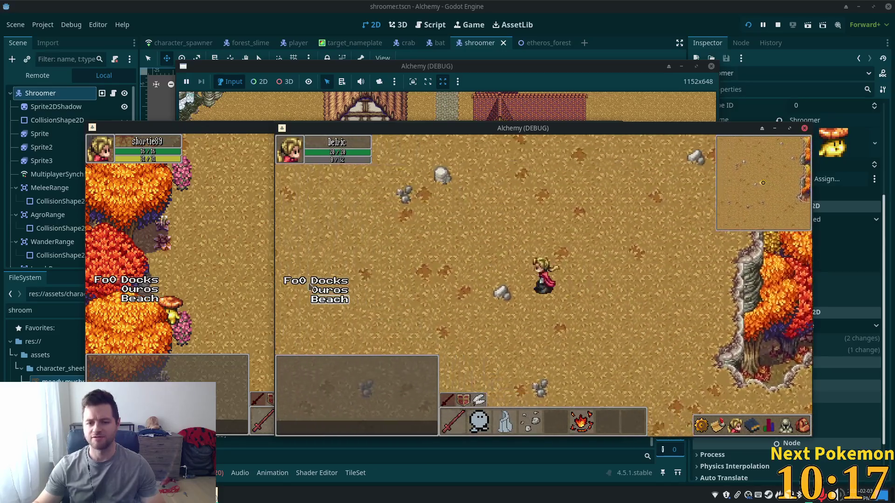
key("a")
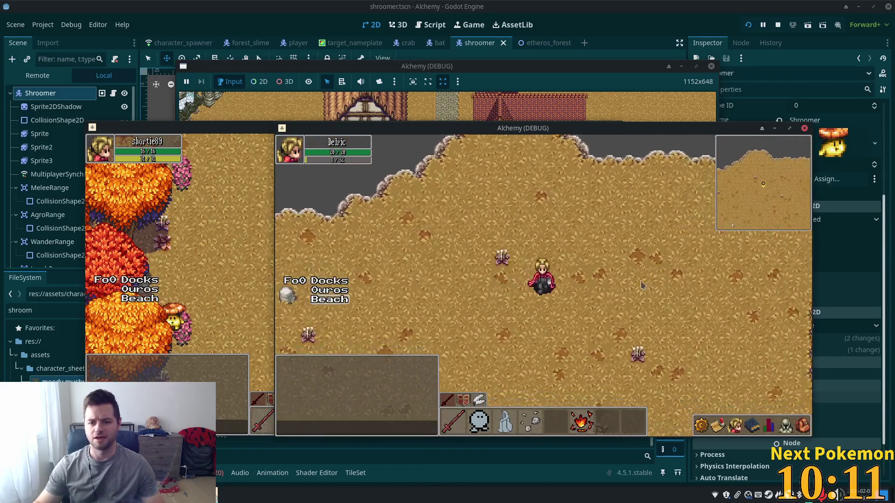
key("a")
key("s")
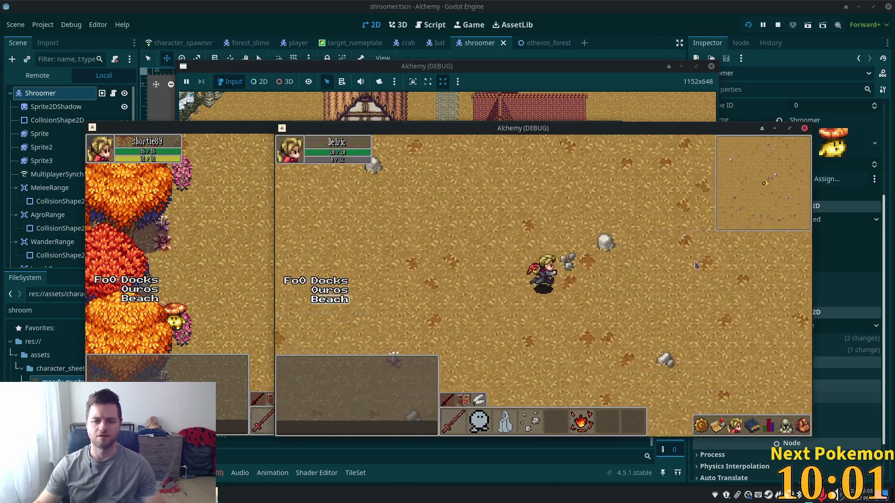
key("a")
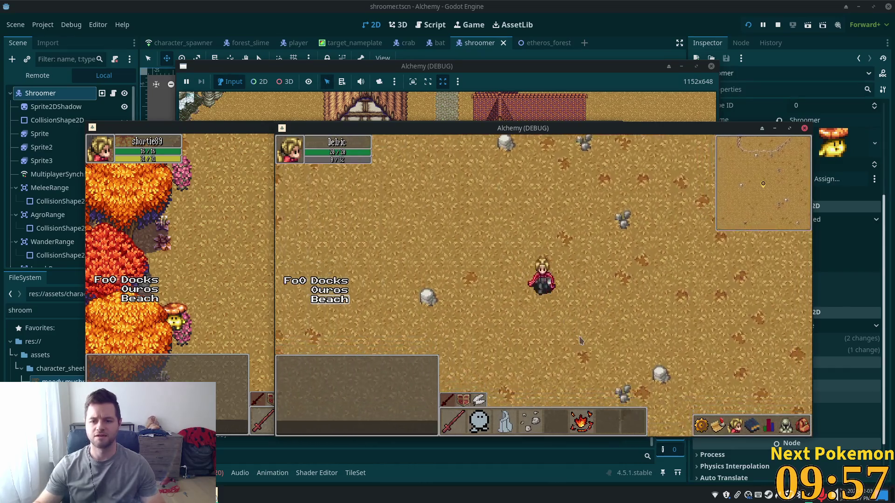
key("d")
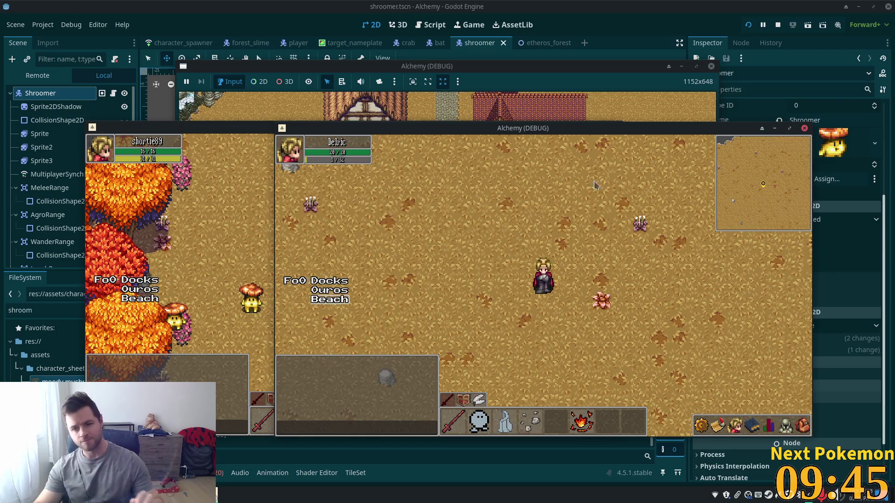
left_click(604, 45)
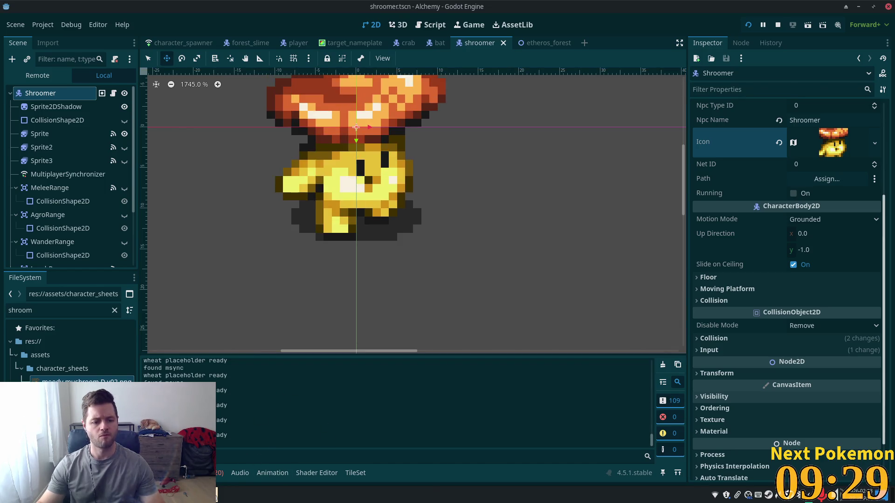
- Switch from Godot over to the npc.gd script in Cursor
key("alt+Tab")
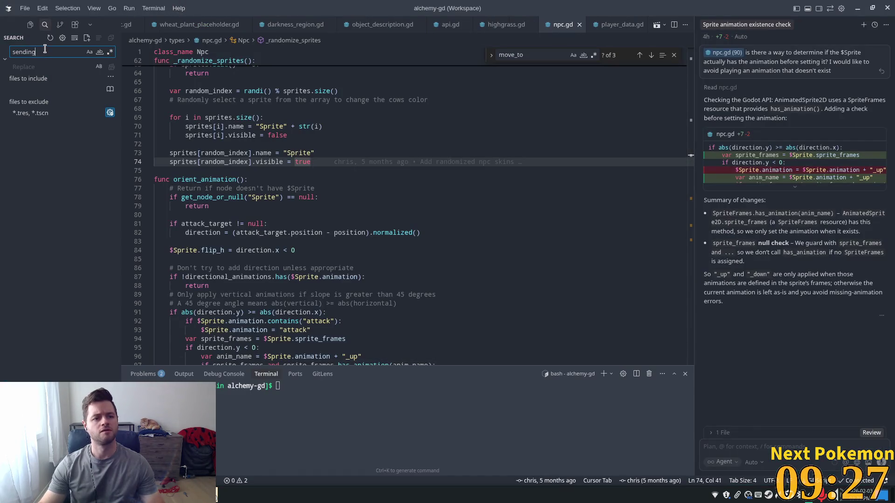
- Find wheat_plant_placeholder.gd with a 'wheat place' search and delete its first print line
type("heat")
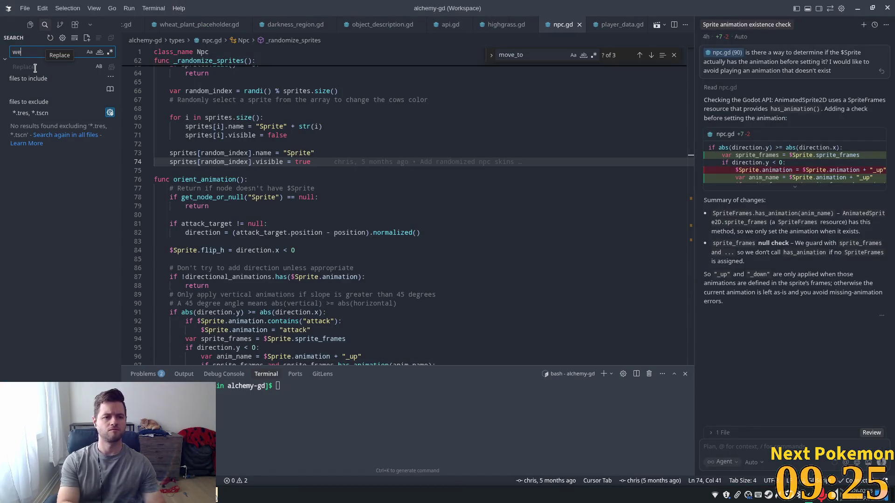
type(" place")
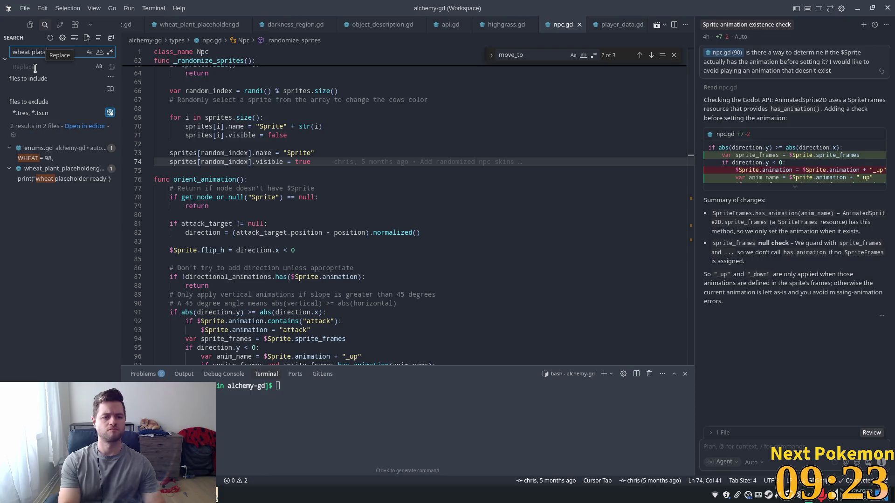
left_click(63, 157)
left_click(325, 85)
key("shift+Up")
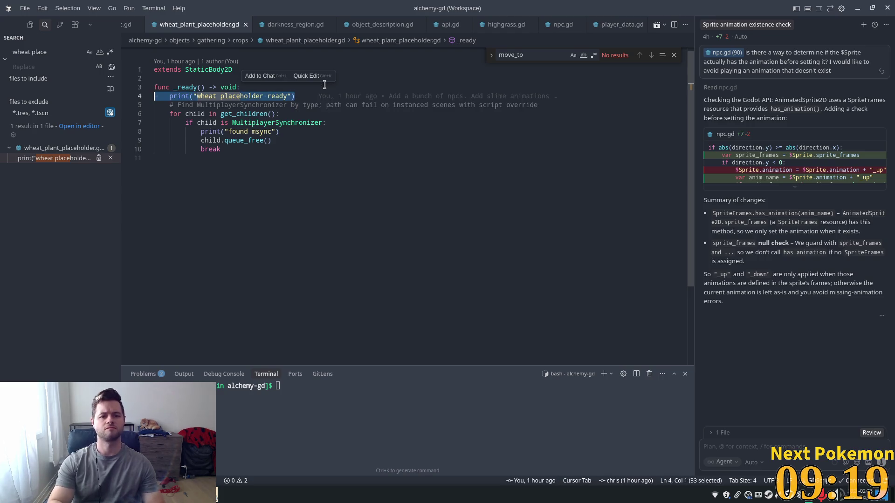
key("BackSpace")
- Delete the print("found msync") line, then raise the running game window
key("Down")
key("Down")
key("Down")
key("shift+Home")
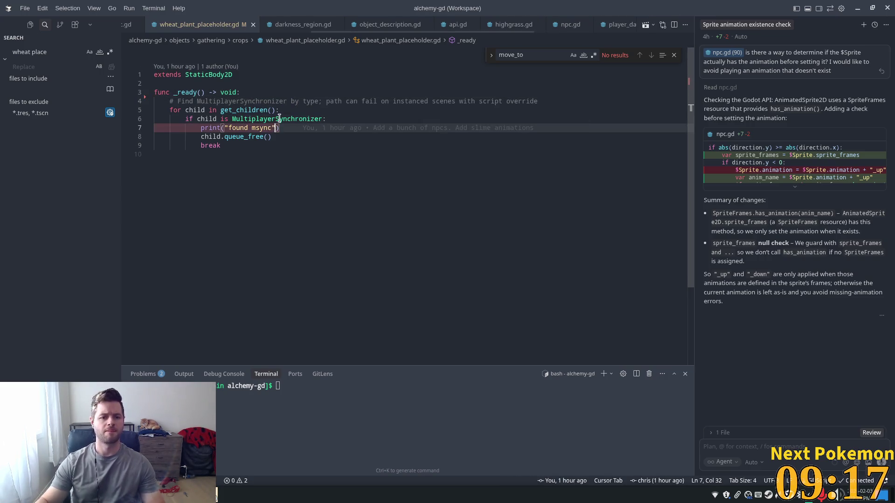
key("shift+Home")
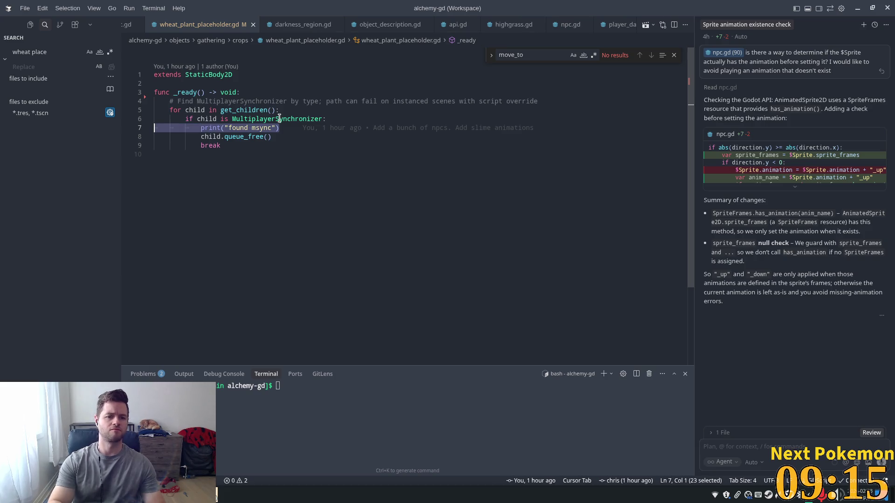
key("BackSpace")
key("BackSpace")
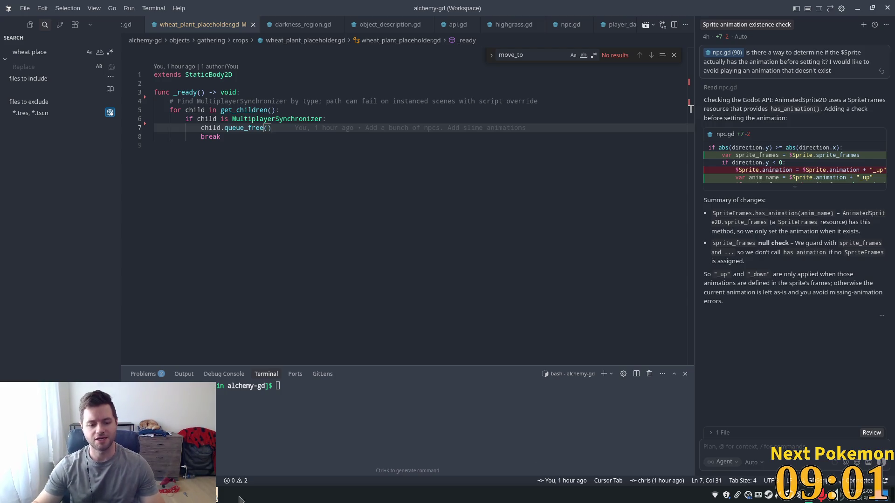
left_click(217, 495)
left_click(240, 439)
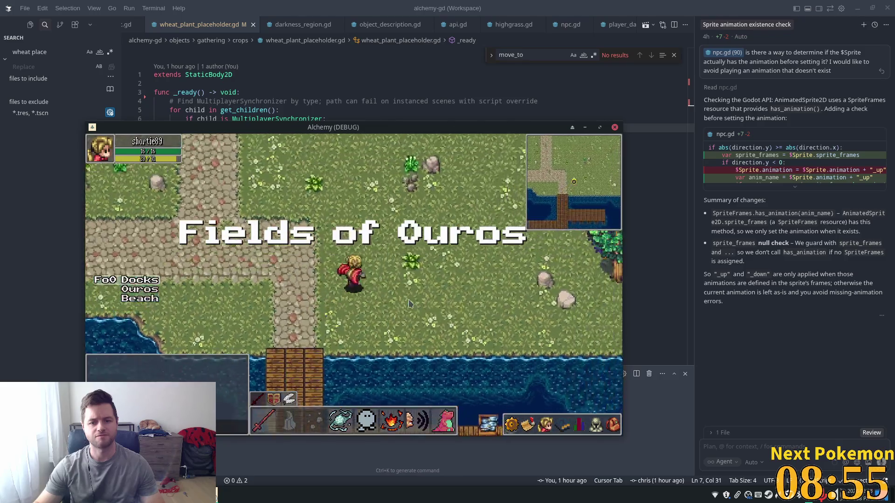
- Walk around the Fields of Ouros, teleport to Ouros town and visit the pig pen
left_click(460, 212)
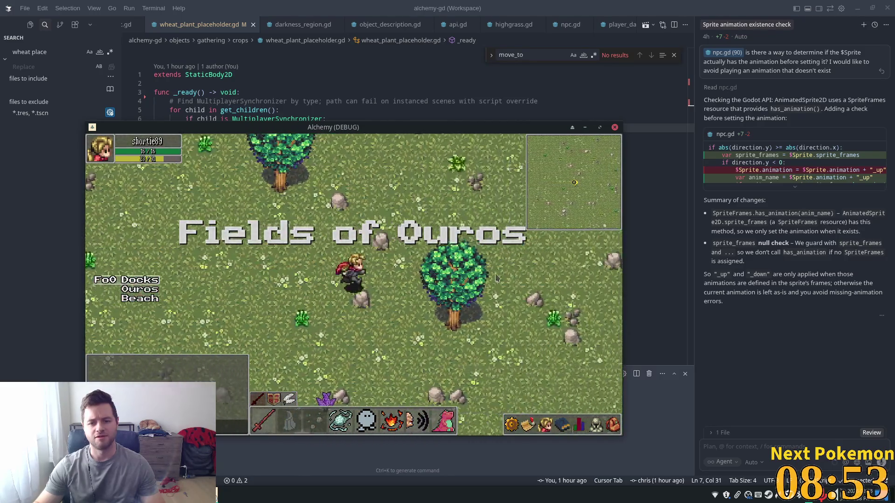
left_click(440, 289)
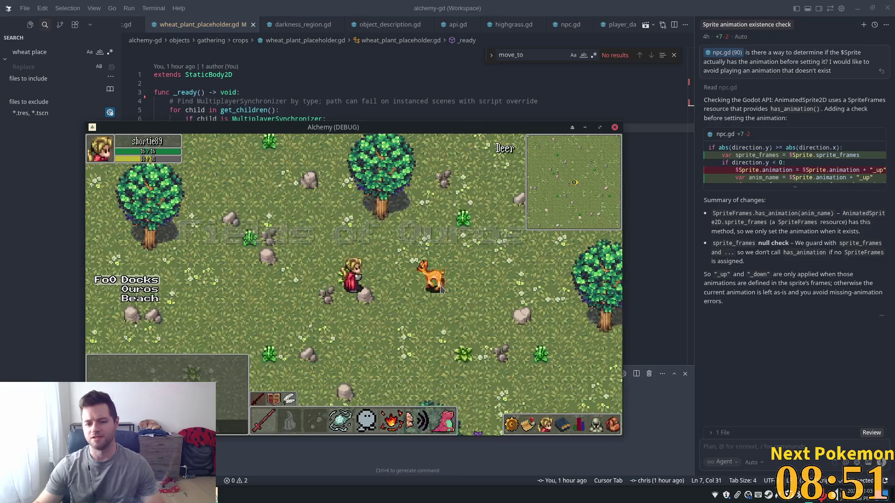
key("Down")
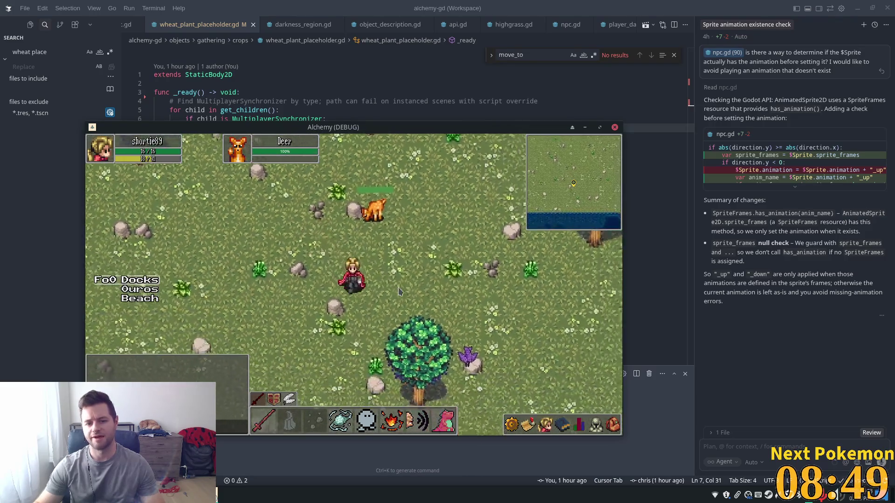
key("Up")
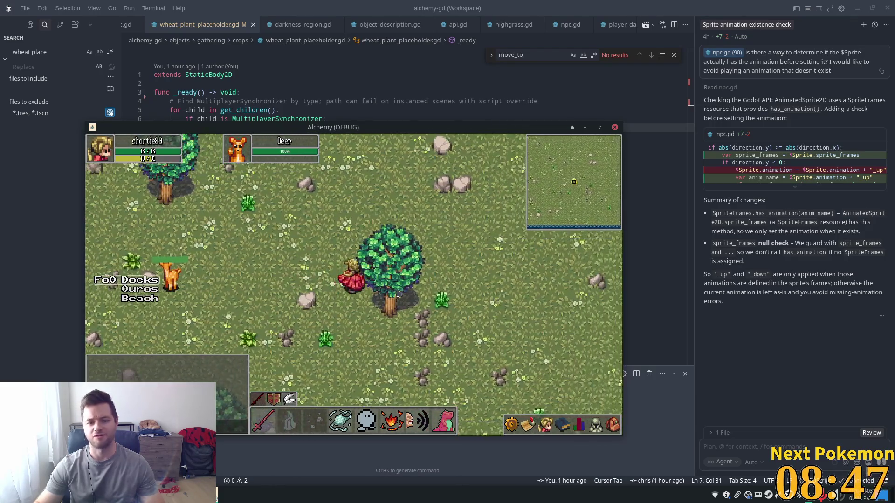
key("Up")
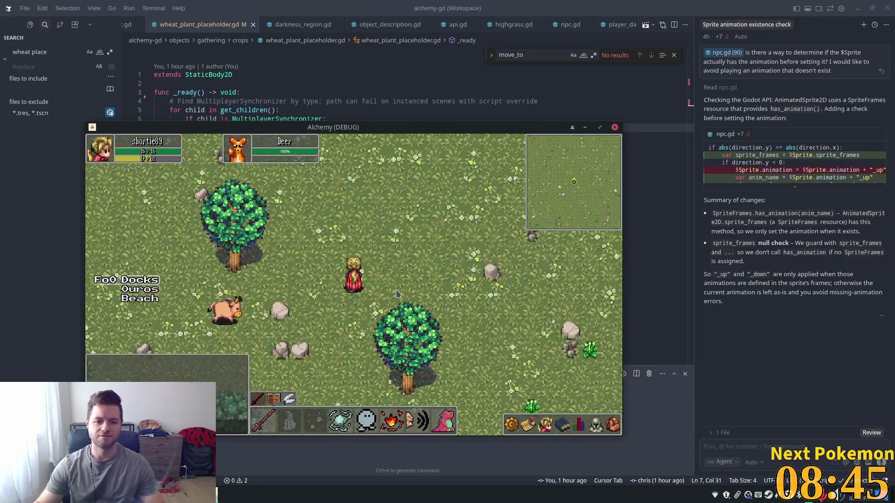
key("Up")
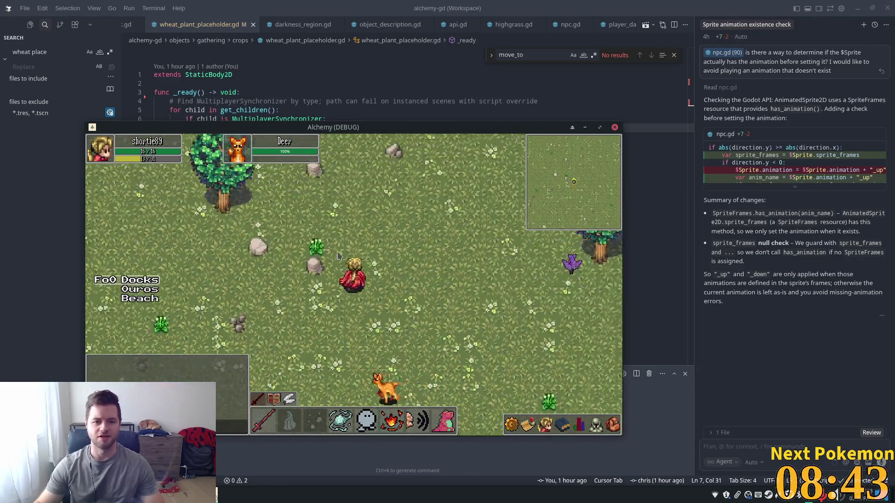
left_click(139, 289)
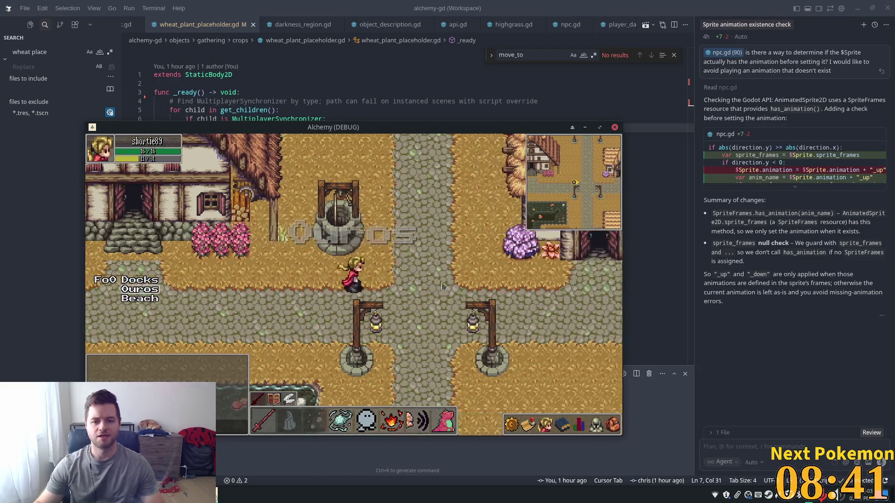
key("Up")
key("Up")
key("Right")
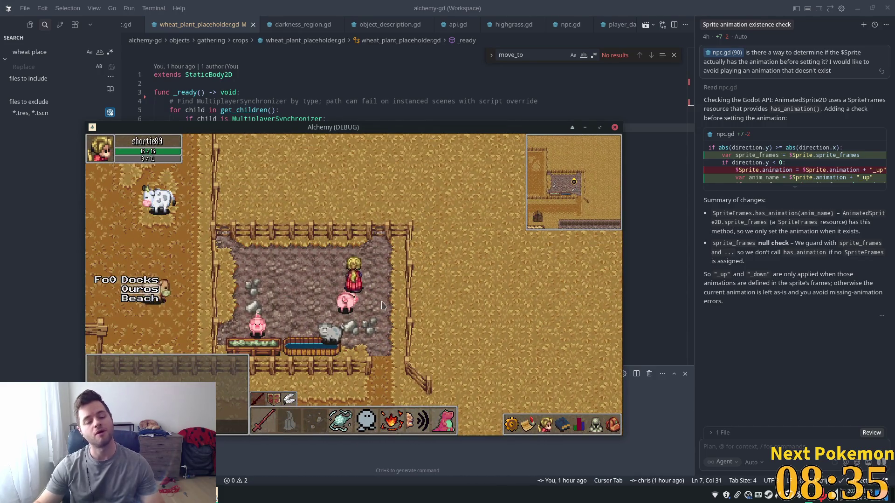
left_click(497, 334)
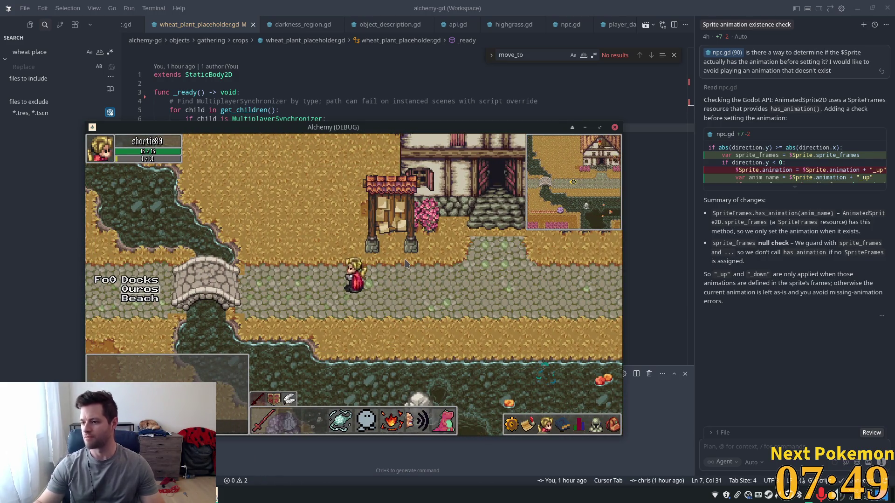
- Walk past the river and cliffs into the Ouros Highlands, then return to the editor
key("Left")
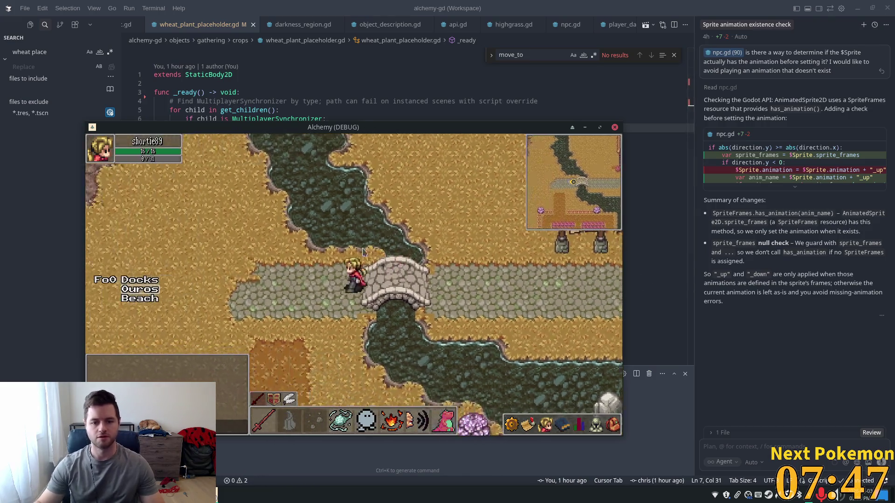
key("Left")
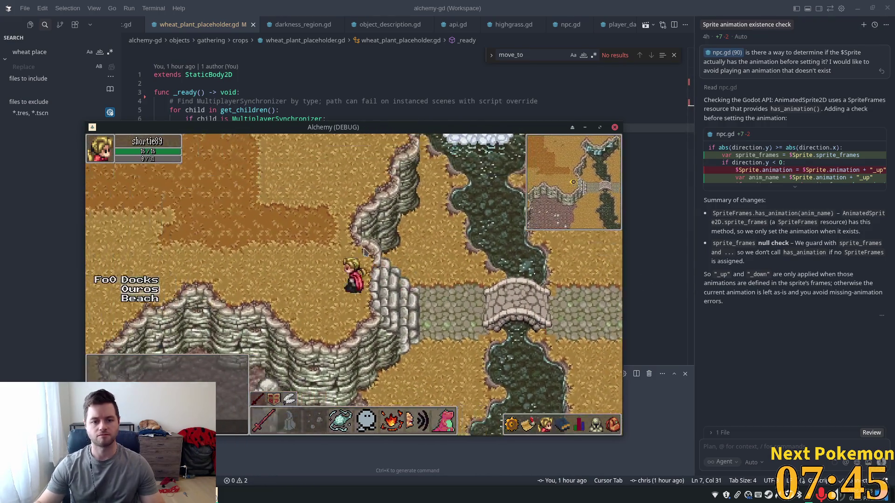
key("Up")
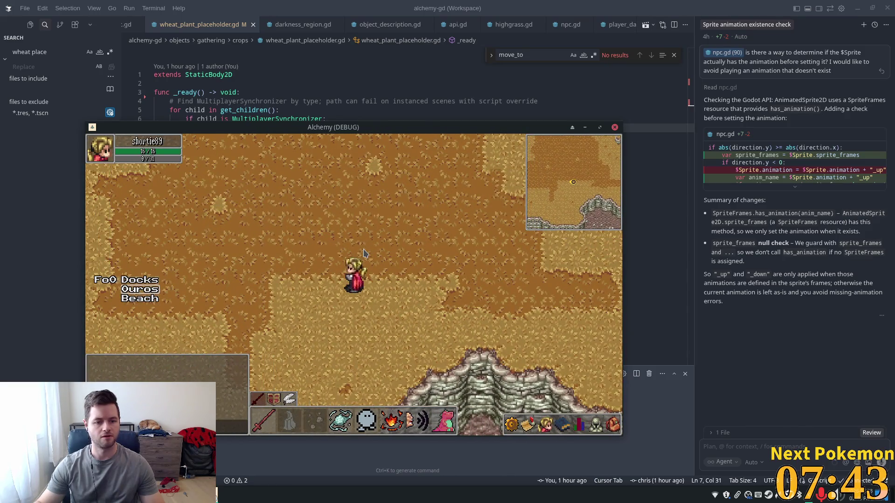
key("Up")
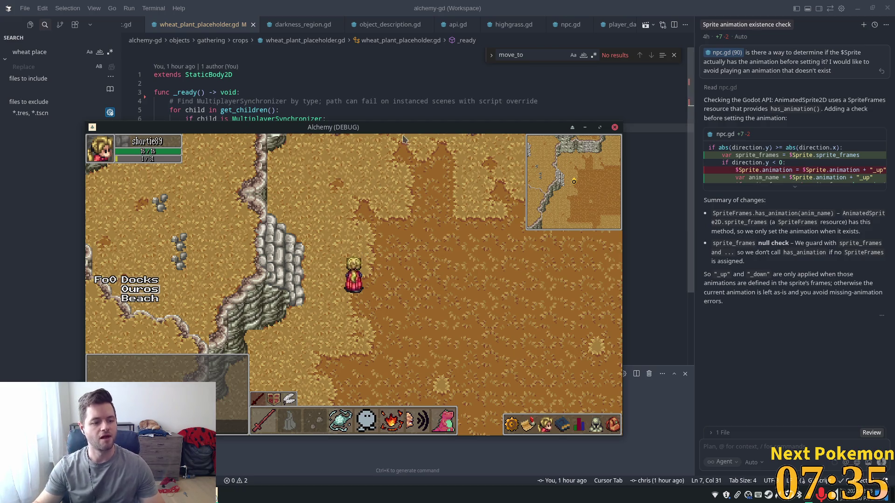
key("Left")
key("Right")
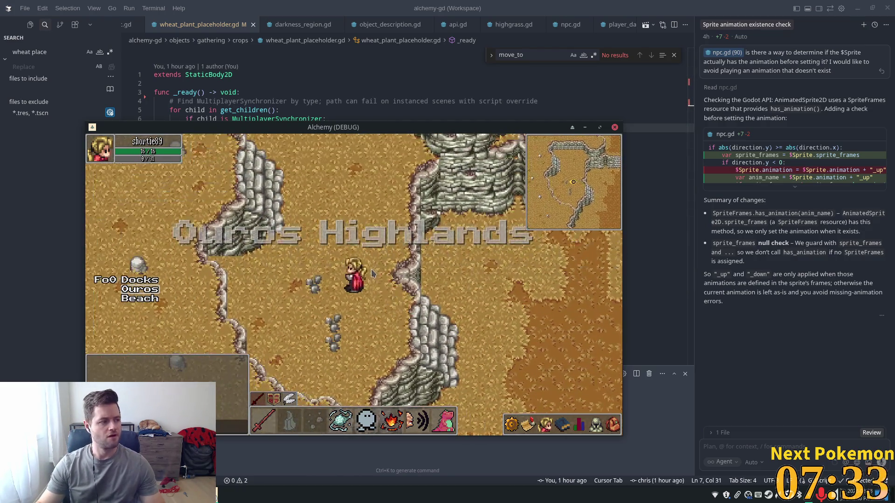
key("Down")
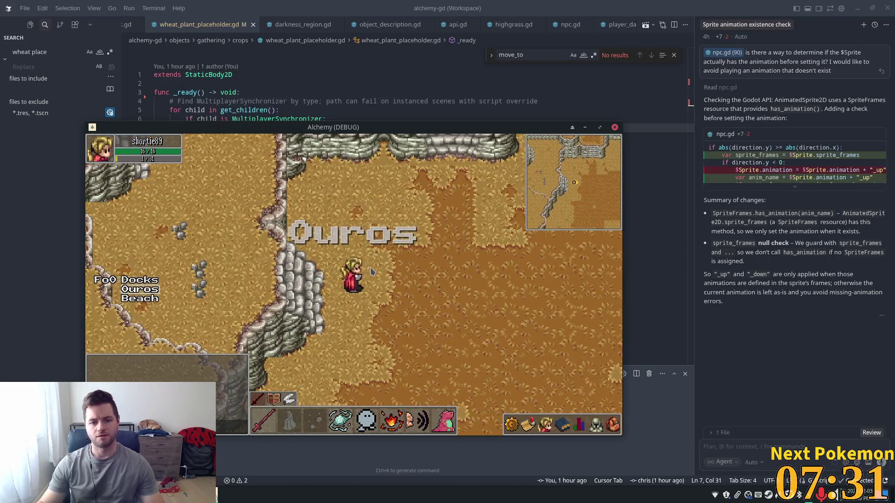
key("Left")
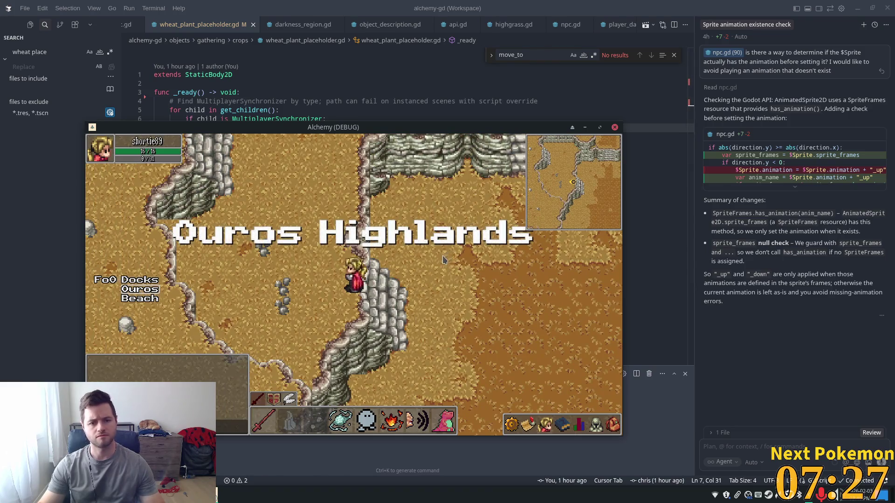
key("alt+Tab")
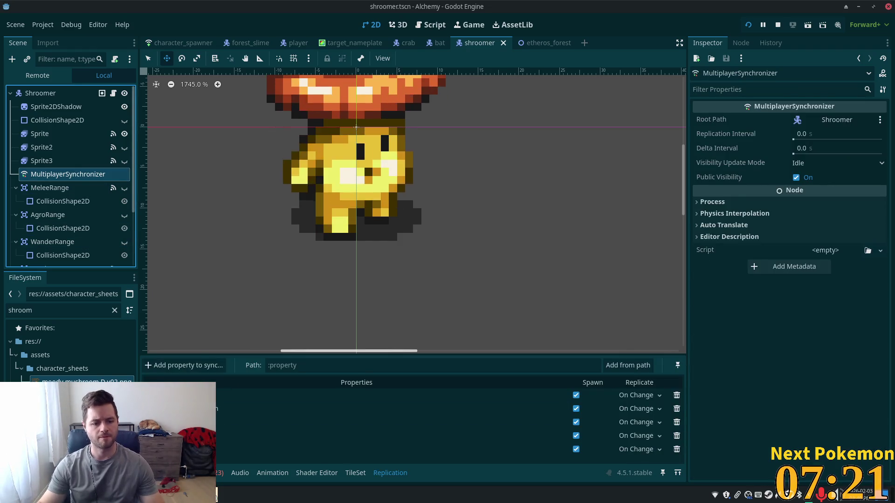
- Preview moody mushroom timing sample.gif in the sample folder, then go back up to Game Assets
key("alt+Tab")
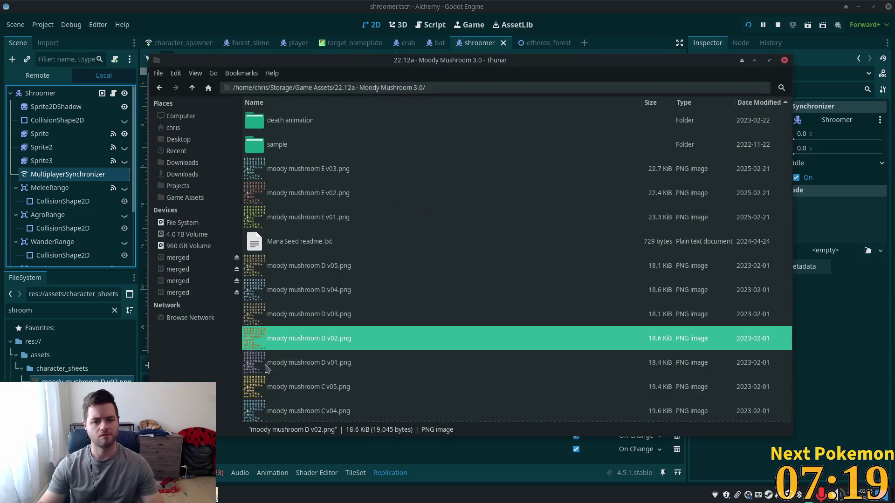
double_click(285, 146)
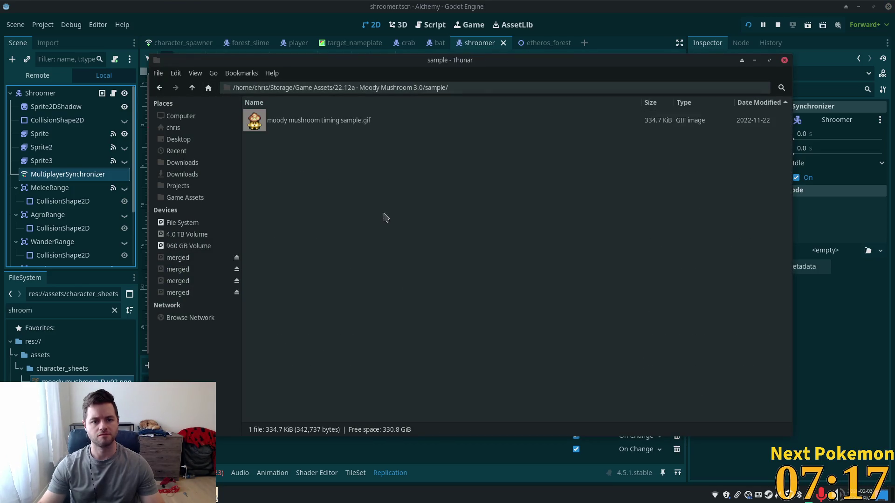
double_click(287, 119)
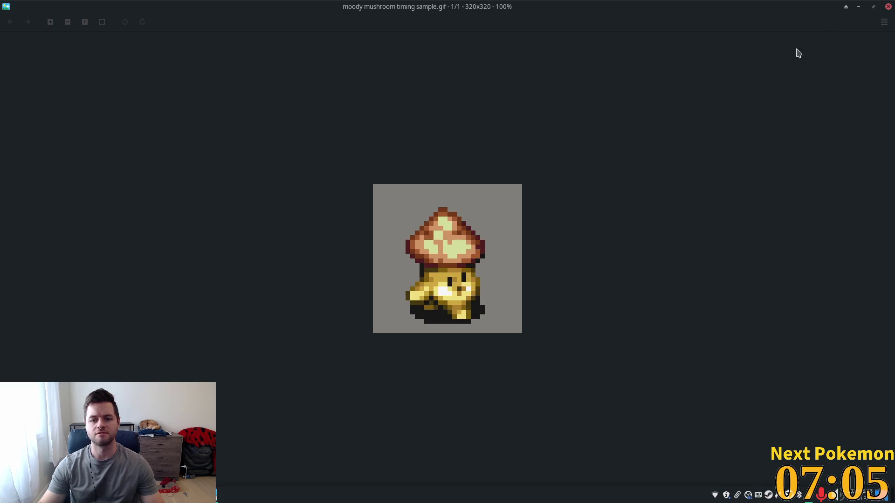
left_click(887, 6)
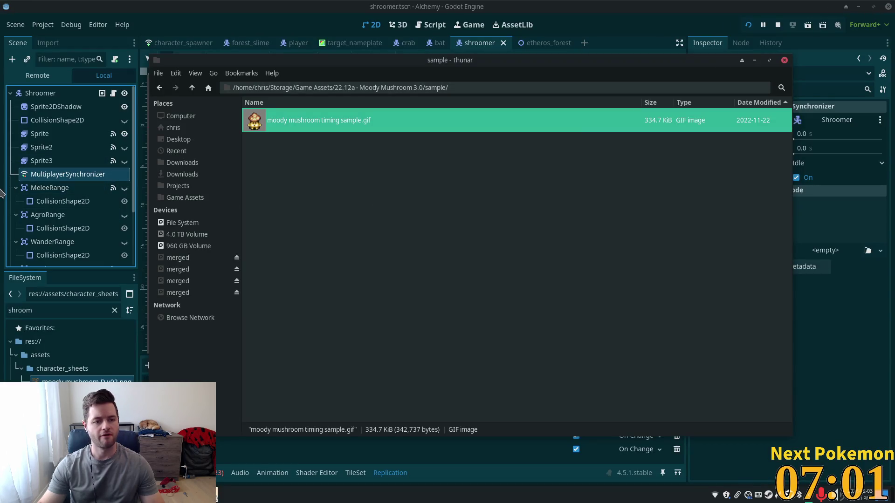
left_click(192, 87)
left_click(192, 88)
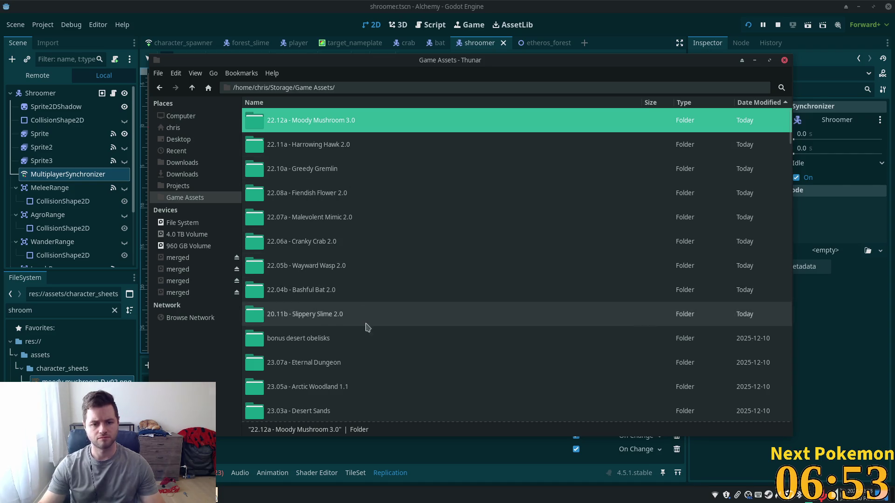
- Open v08.png from Wayward Wasp 2.0's goofy-eyes folder in Ristretto and zoom in
double_click(325, 266)
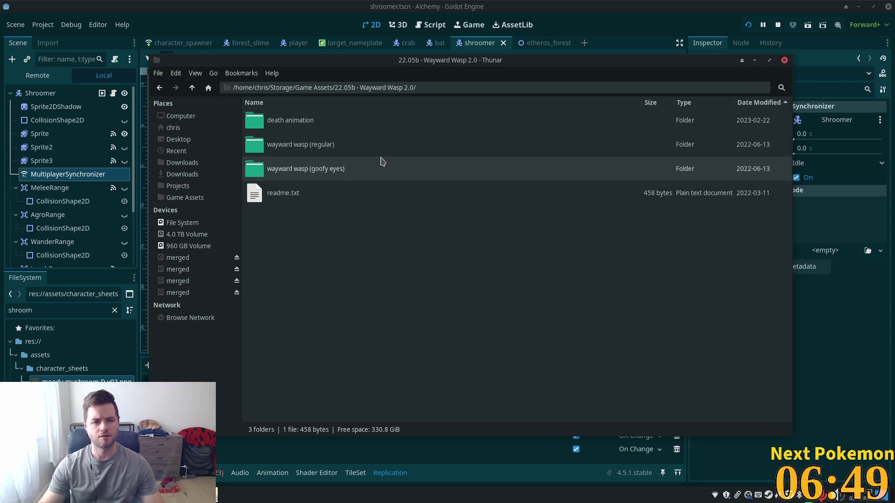
double_click(357, 169)
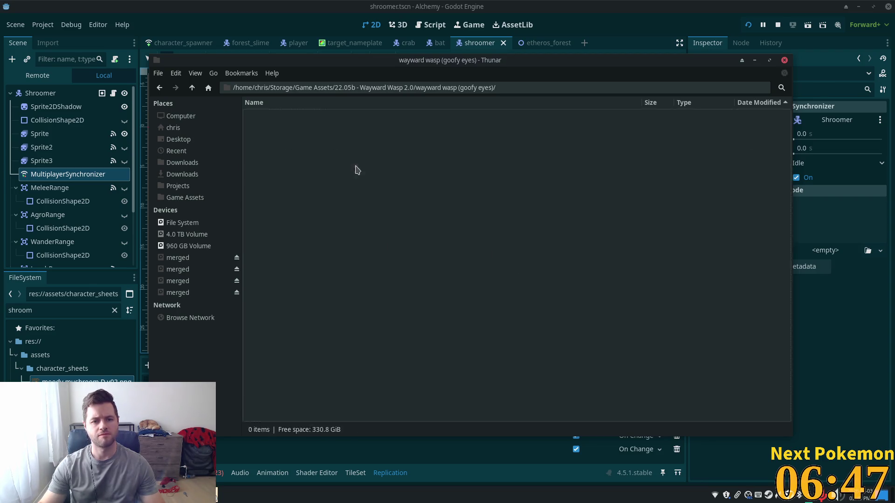
left_click(290, 121)
double_click(290, 121)
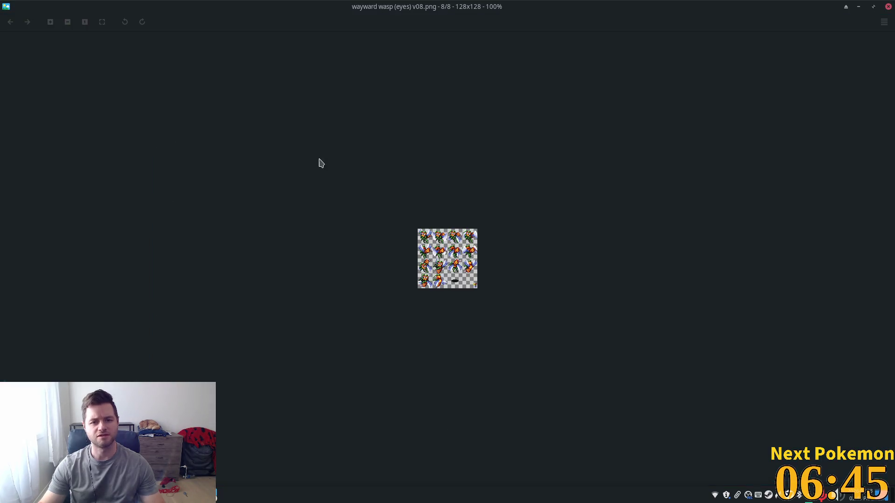
scroll(454, 247, "up", 5)
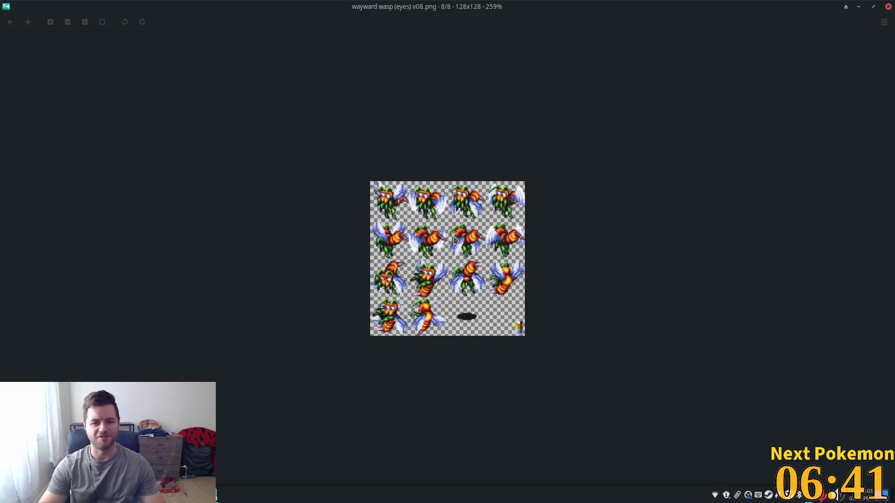
- Page through goofy-eyes variants v01–v08, close Ristretto and go up to Wayward Wasp 2.0
key("Right")
scroll(452, 240, "up", 3)
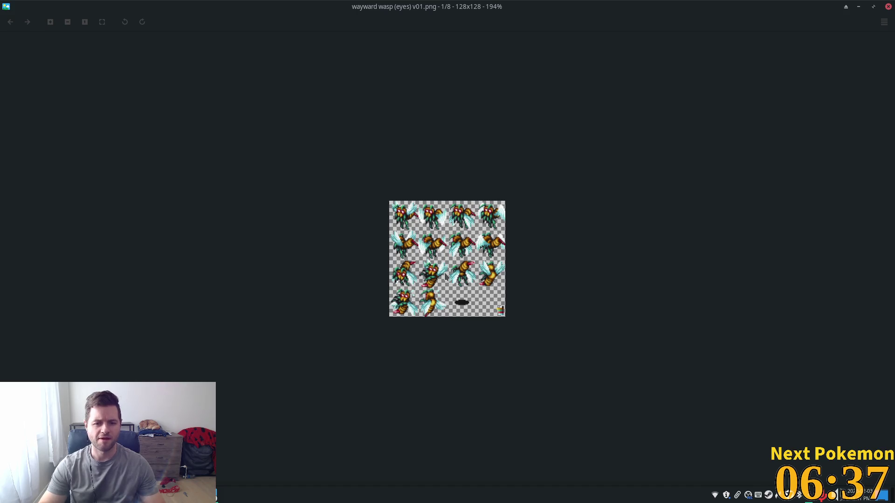
key("Right")
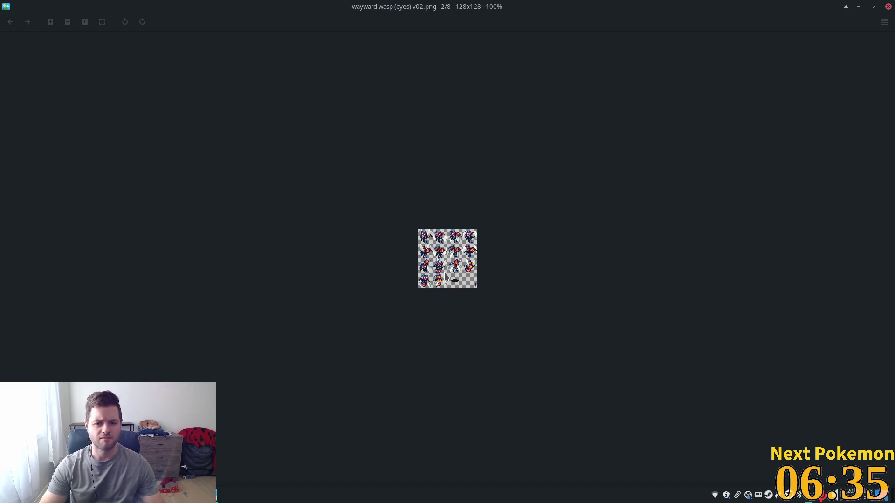
key("Right")
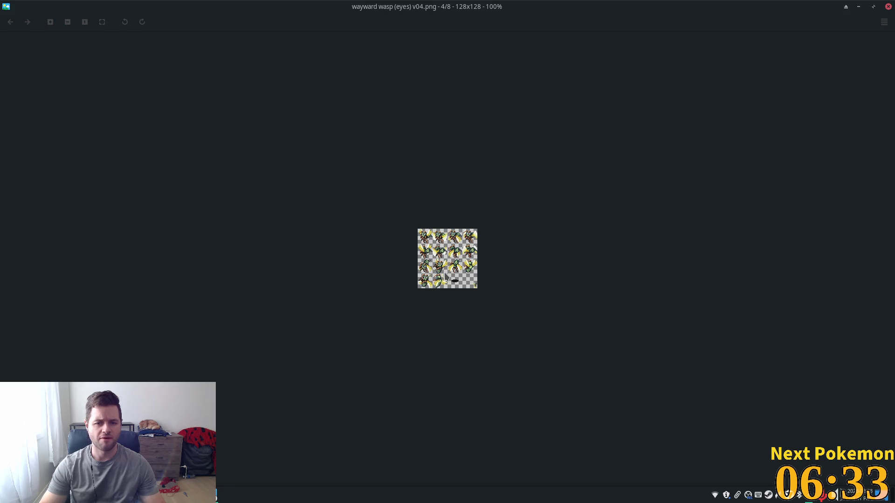
key("Right")
key("Right")
key("Right")
key("Right")
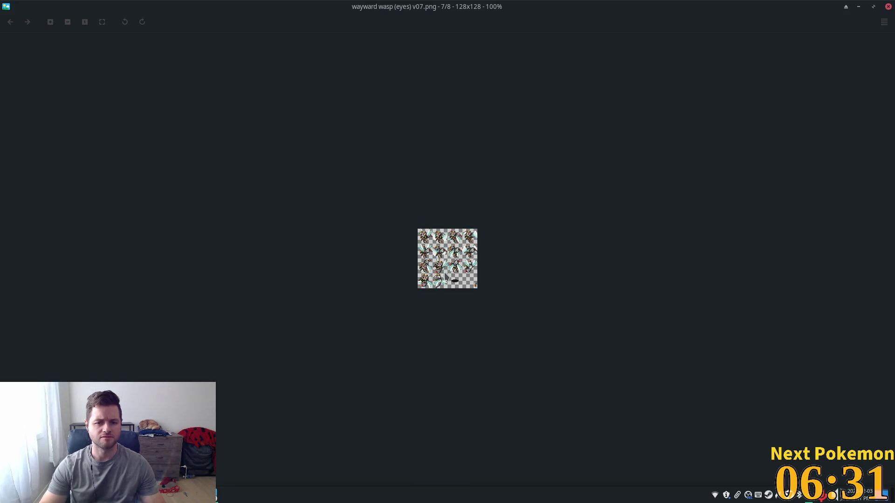
key("Right")
key("Left")
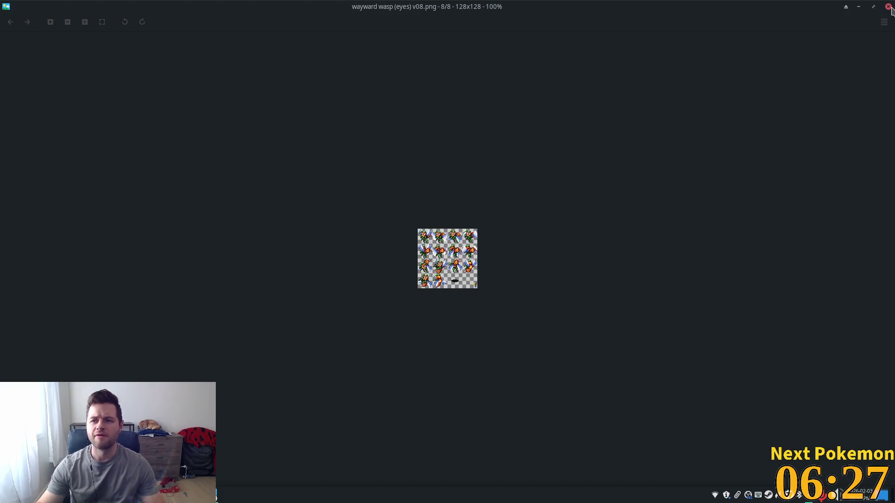
left_click(888, 7)
left_click(197, 90)
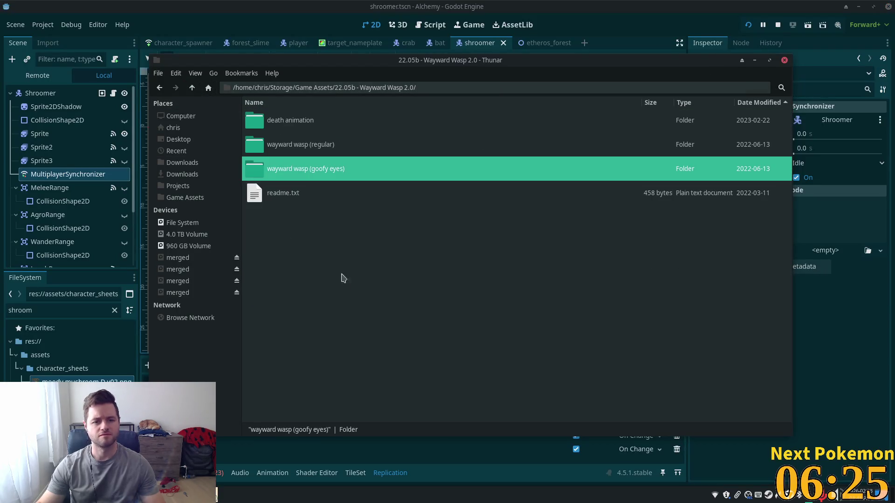
- Open the regular wayward wasp v08.png in Ristretto, zoom in and step through v01–v07
double_click(320, 147)
double_click(328, 121)
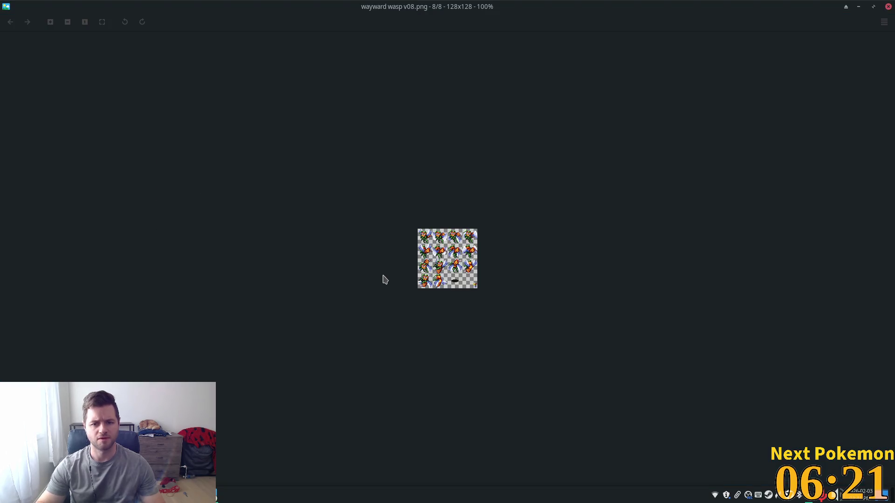
scroll(409, 261, "up", 3)
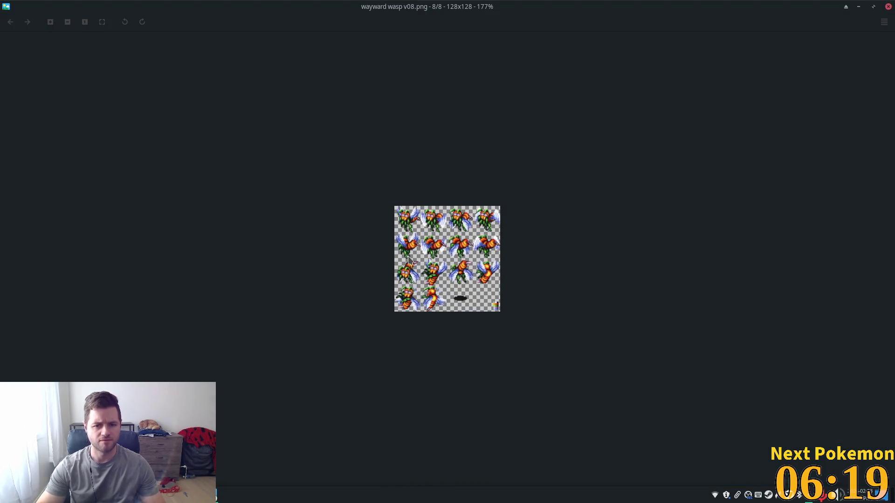
key("Right")
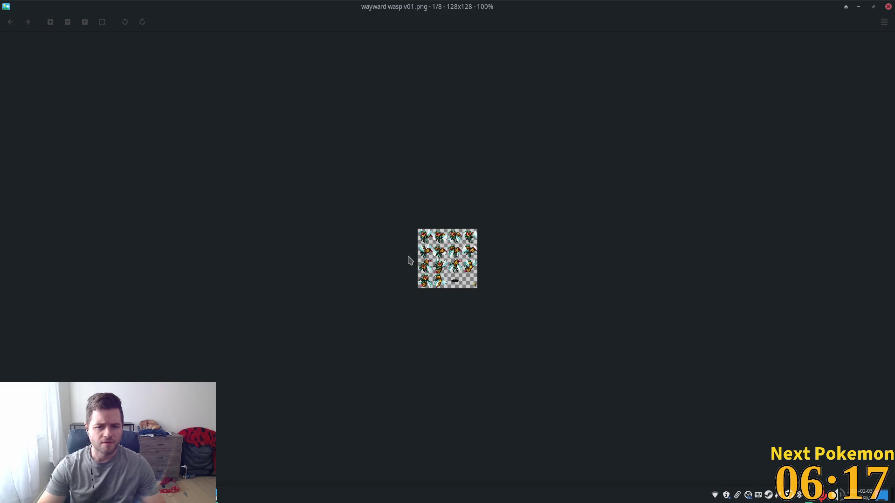
key("Right")
key("Right")
key("Right")
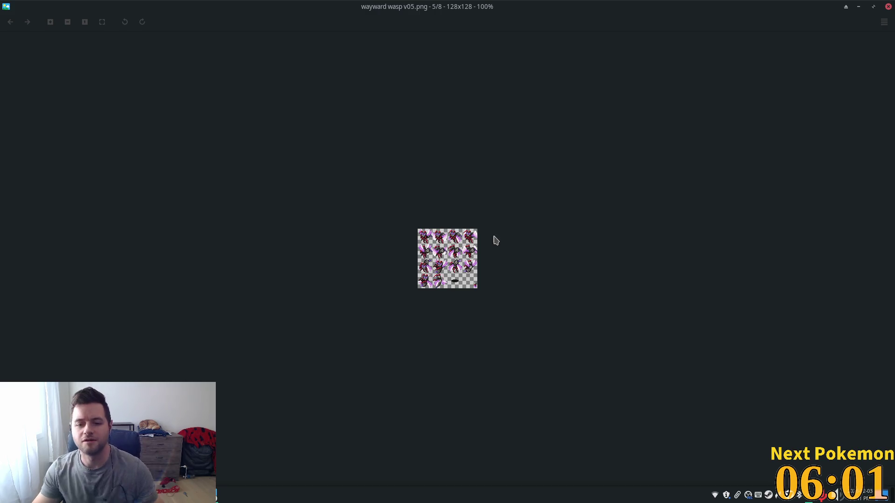
key("Right")
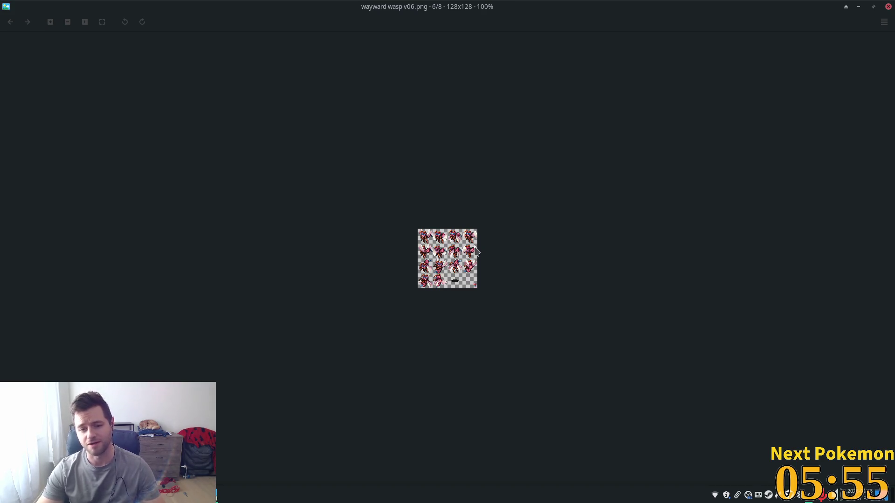
key("Right")
scroll(475, 251, "up", 2)
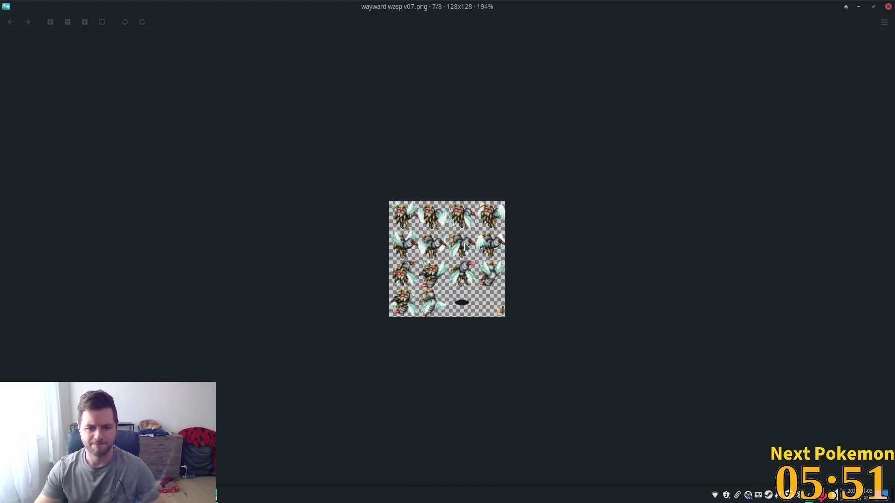
- Compare variants v08, v07, v01 and v02 back and forth, then close Ristretto
key("Right")
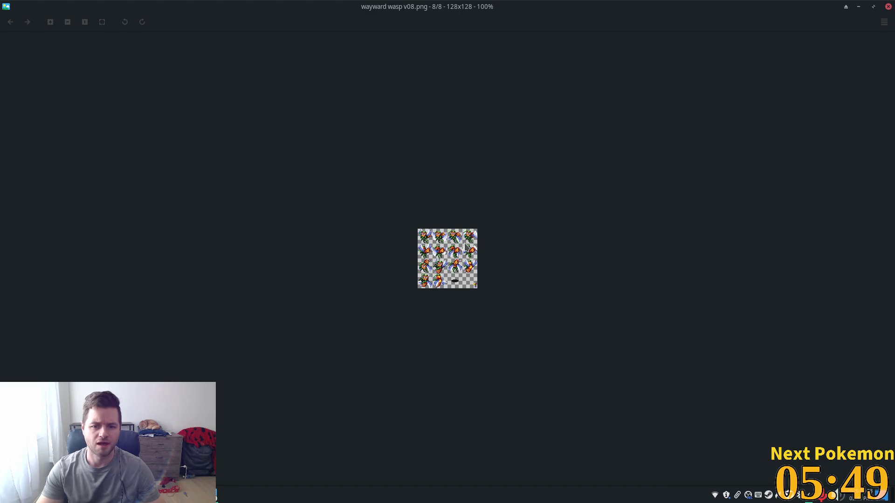
key("Left")
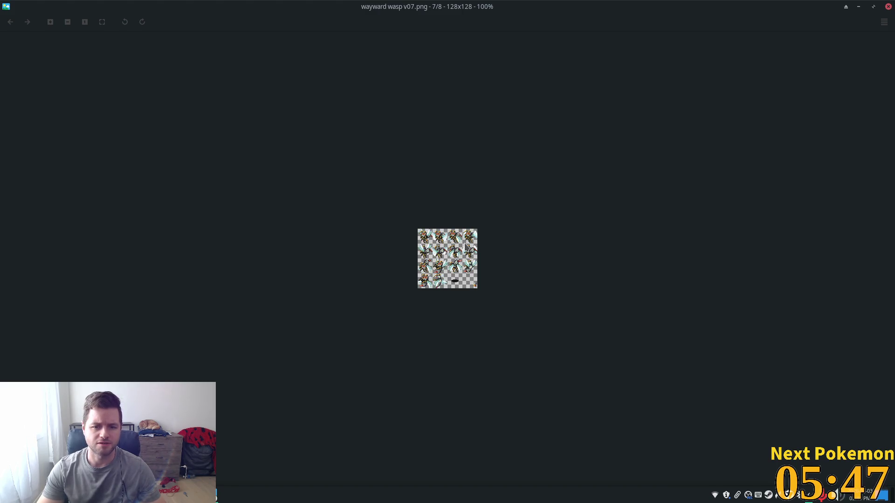
key("Right")
key("Right")
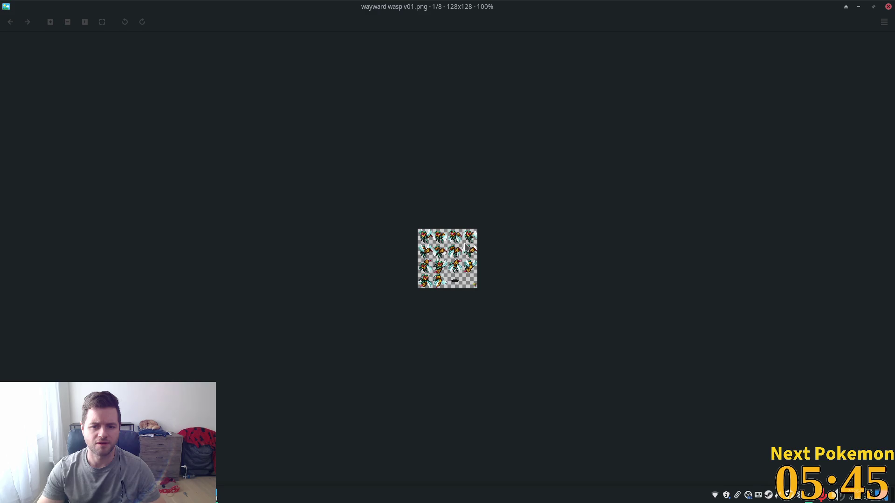
scroll(547, 237, "up", 5)
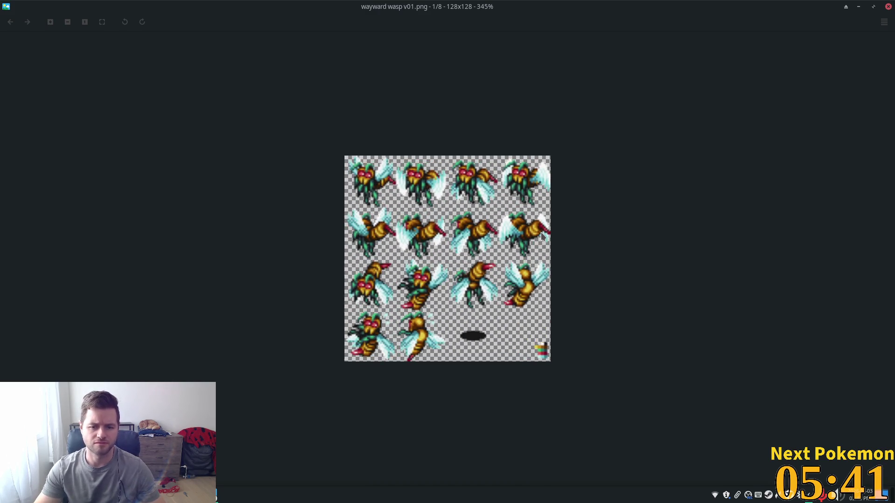
key("Right")
key("Right")
key("Right")
key("Left")
key("Left")
key("Left")
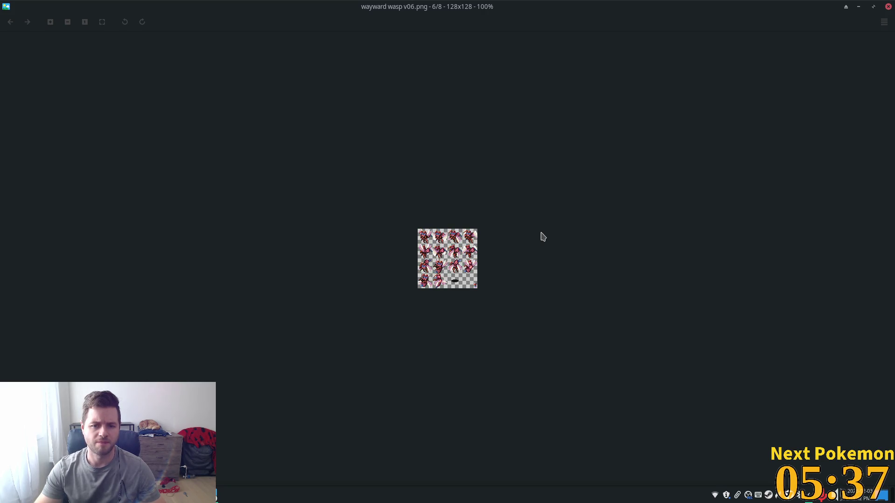
key("Left")
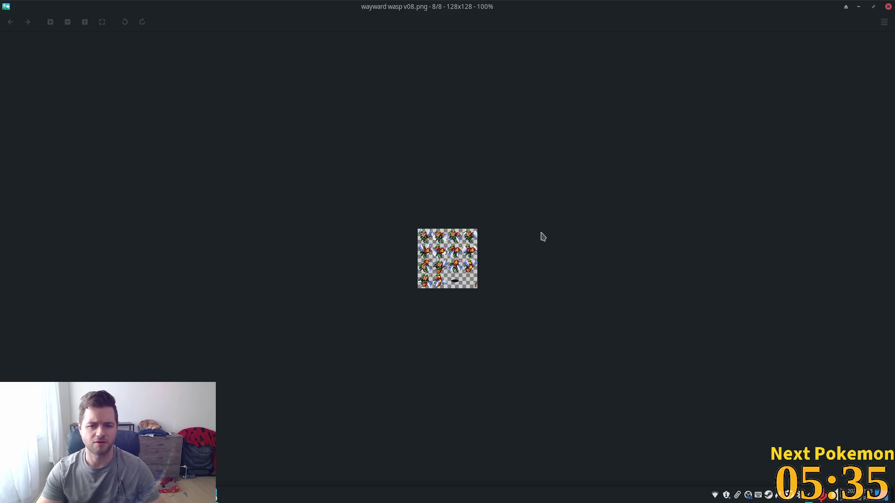
key("Right")
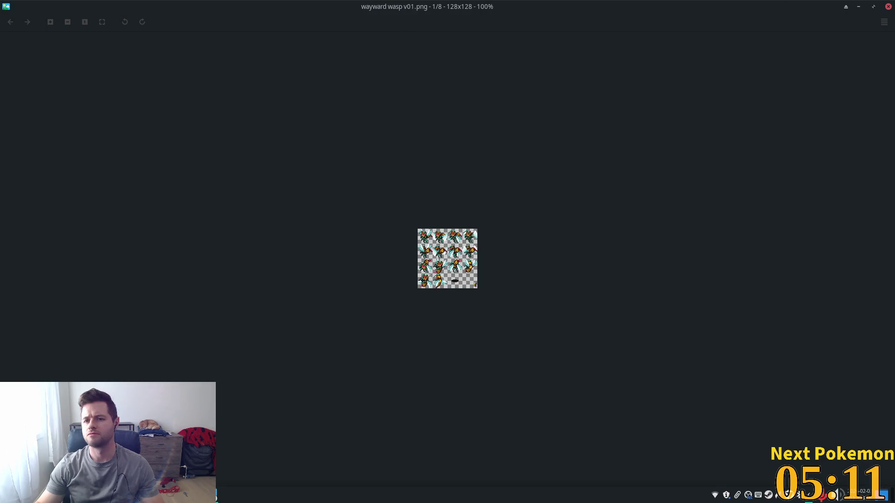
left_click(888, 6)
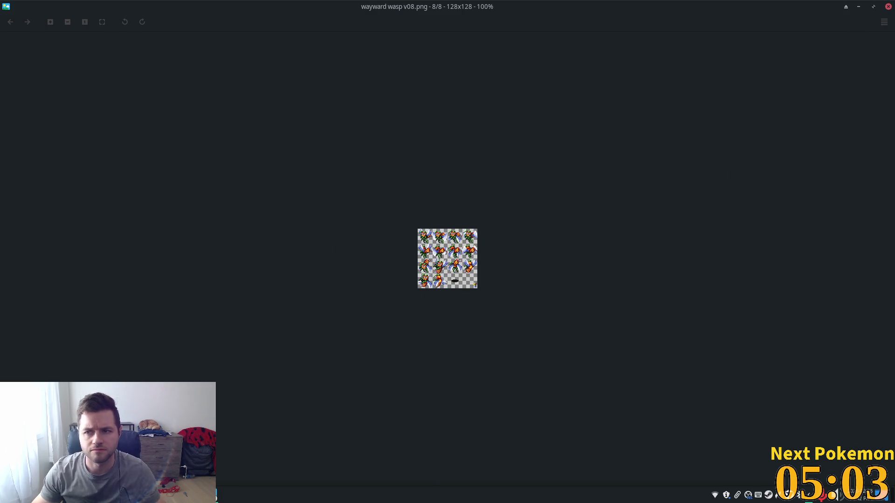
left_click(888, 6)
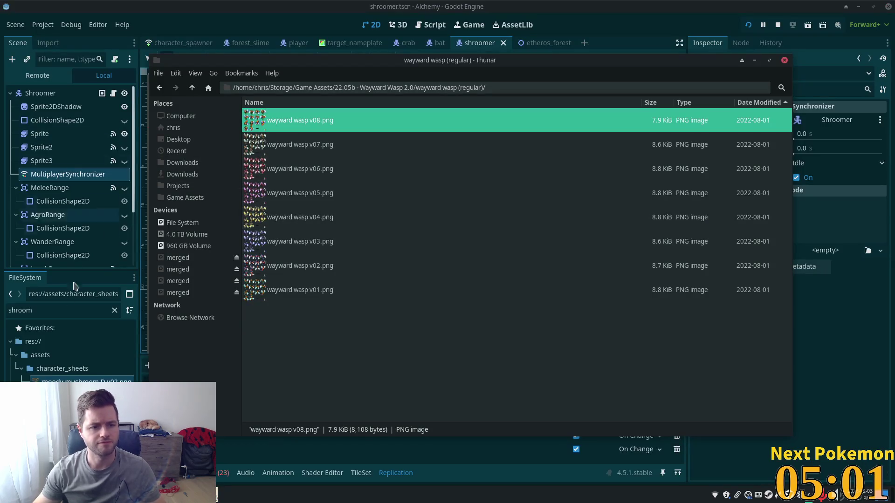
- Drag wayward wasp v08.png into the project and filter the FileSystem for the bat scene
mouse_move(282, 128)
left_mouse_down()
mouse_move(70, 376)
mouse_move(59, 371)
left_mouse_up()
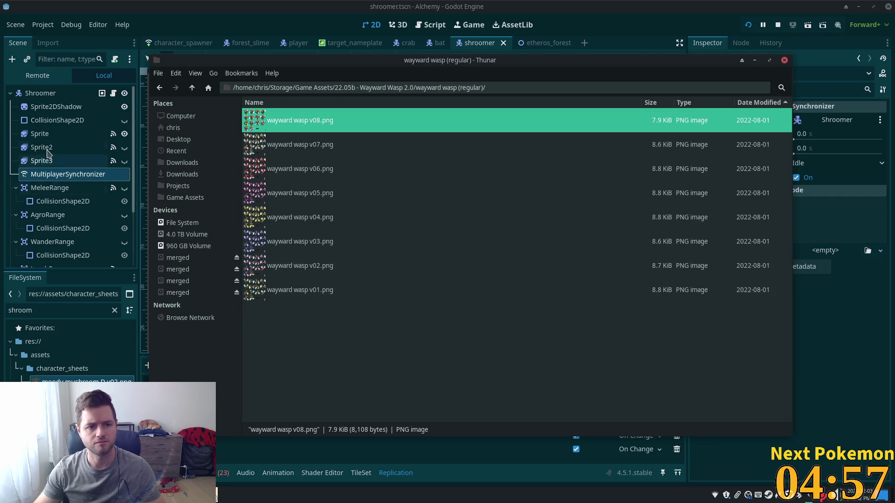
left_click(57, 134)
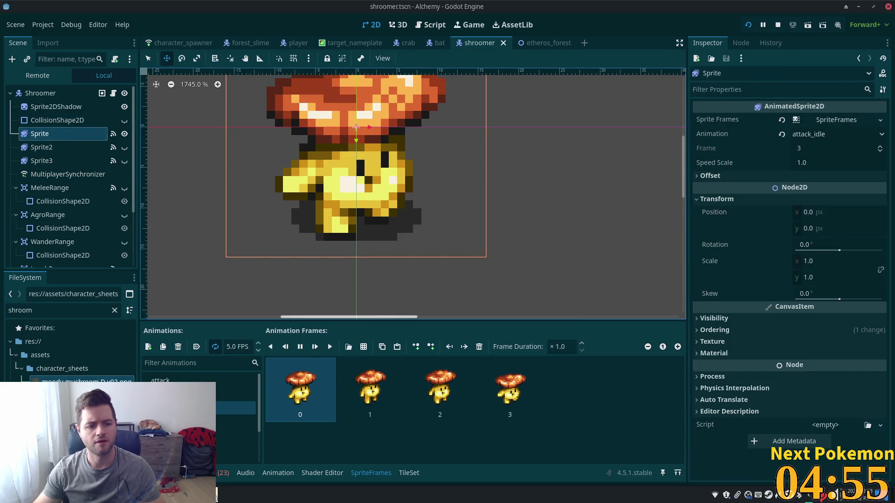
double_click(100, 310)
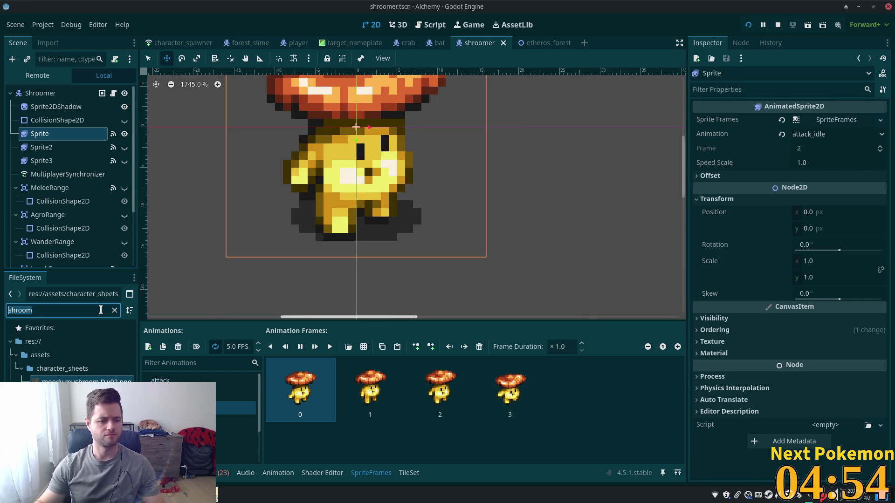
type("bat")
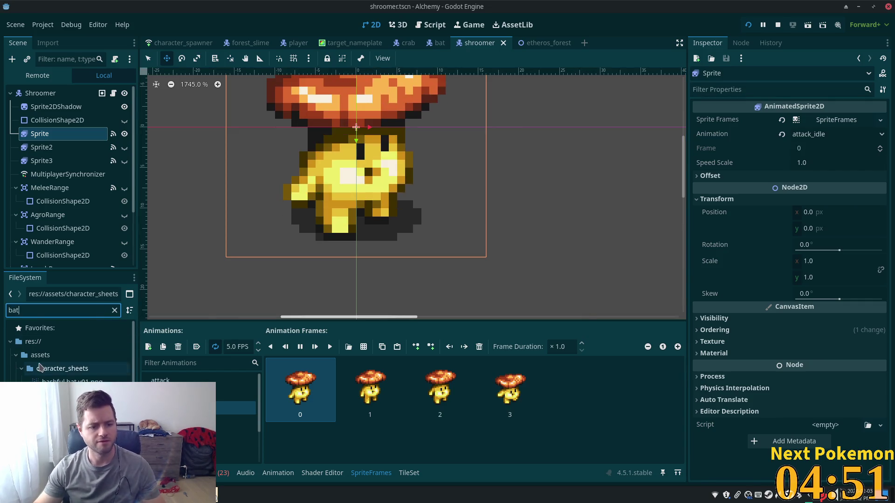
left_click(60, 408)
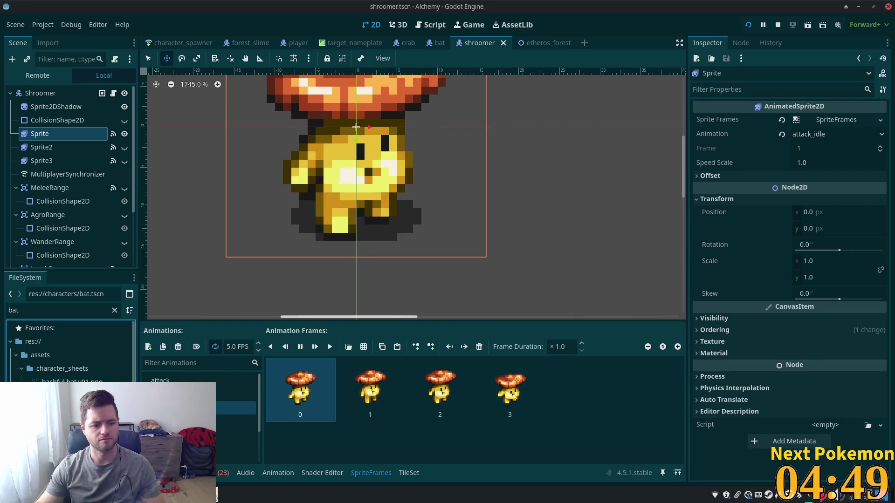
- Duplicate bat.tscn as stinger.tscn
key("ctrl+d")
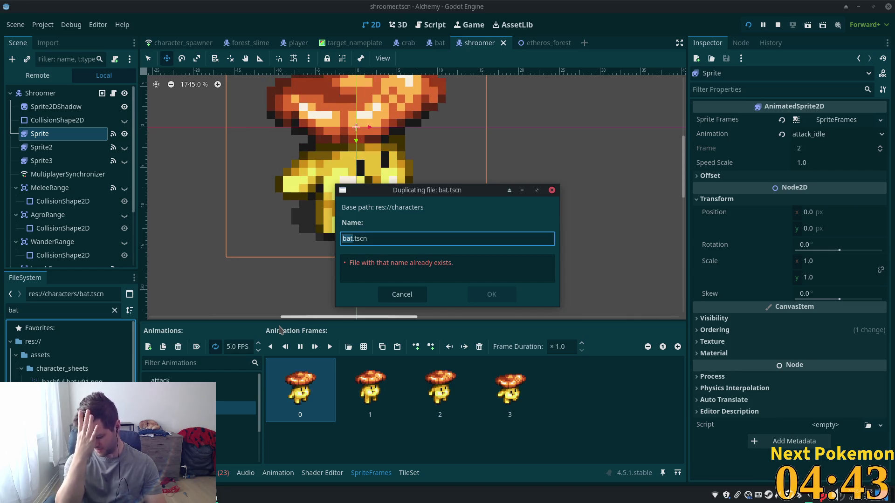
type("Stinger")
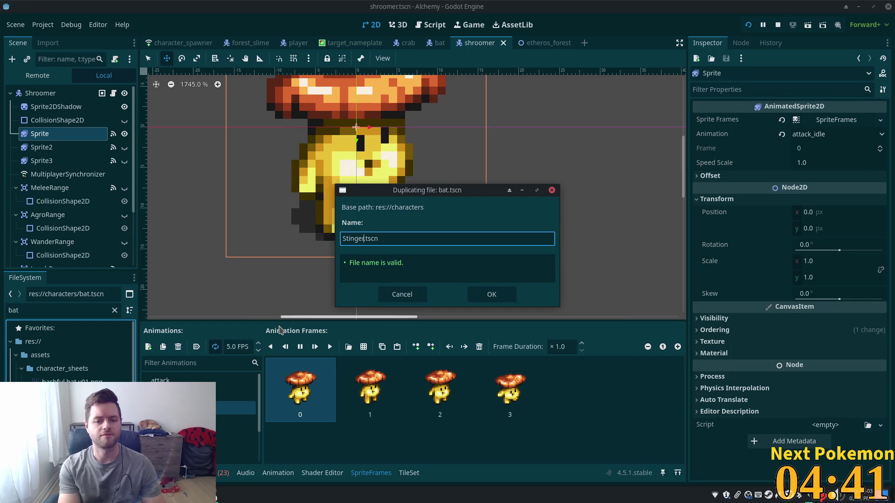
key("BackSpace")
key("BackSpace")
key("BackSpace")
type("st")
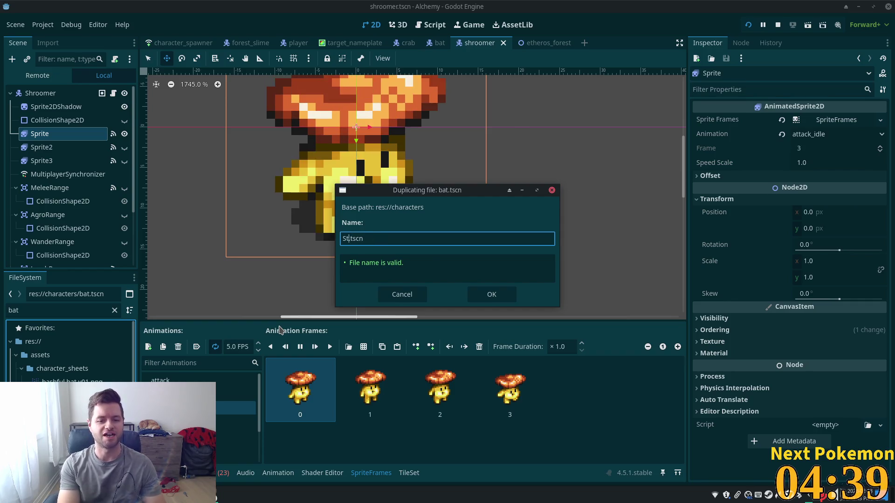
type("inger")
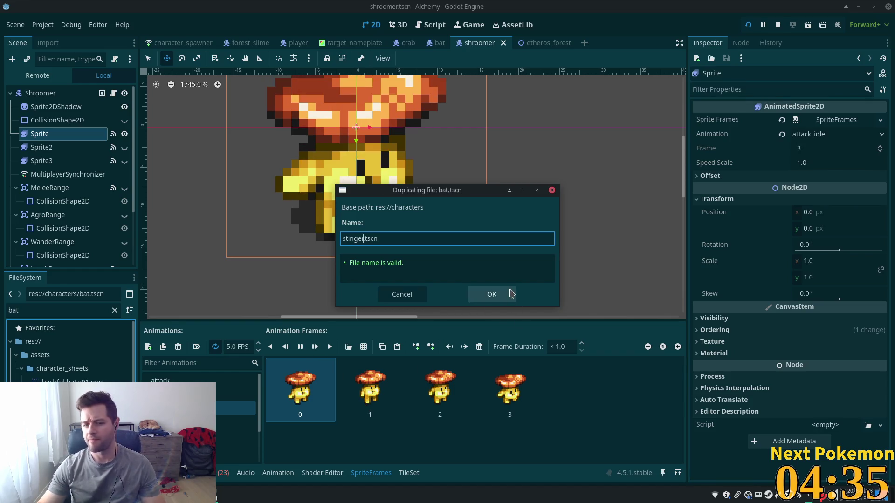
left_click(482, 299)
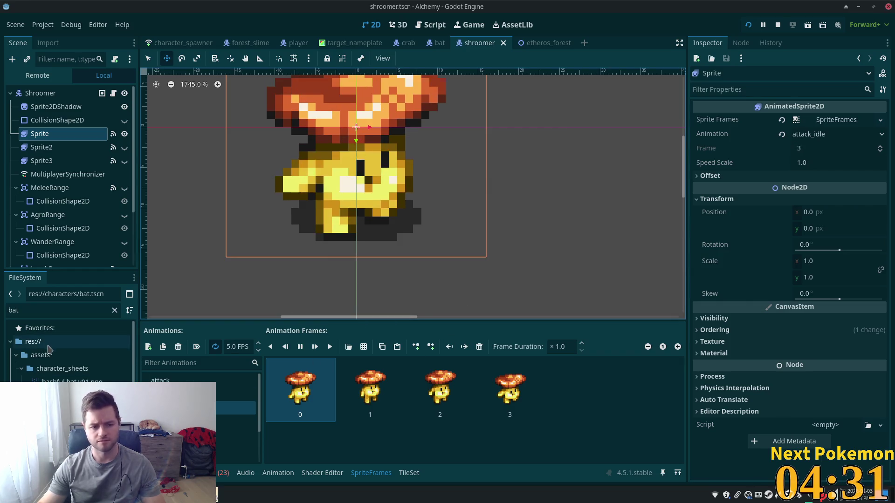
- Filter the FileSystem for 'stinger' and open stinger.tscn
double_click(33, 310)
type("stinger")
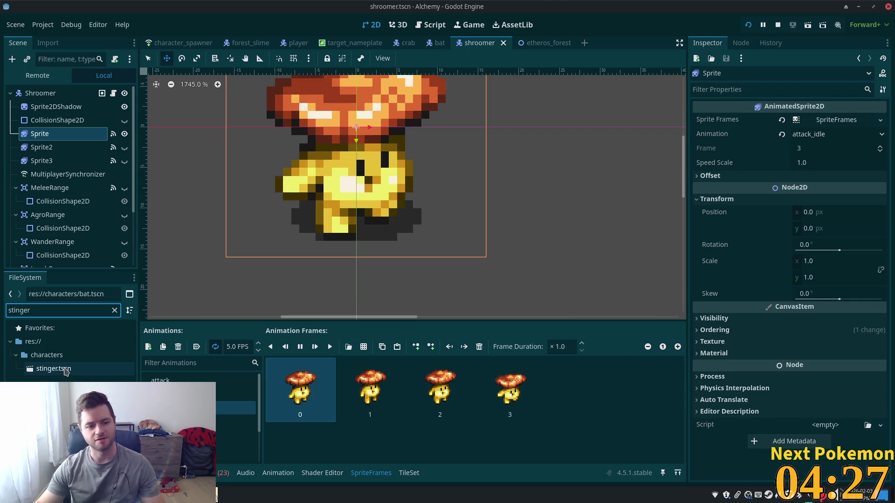
double_click(66, 371)
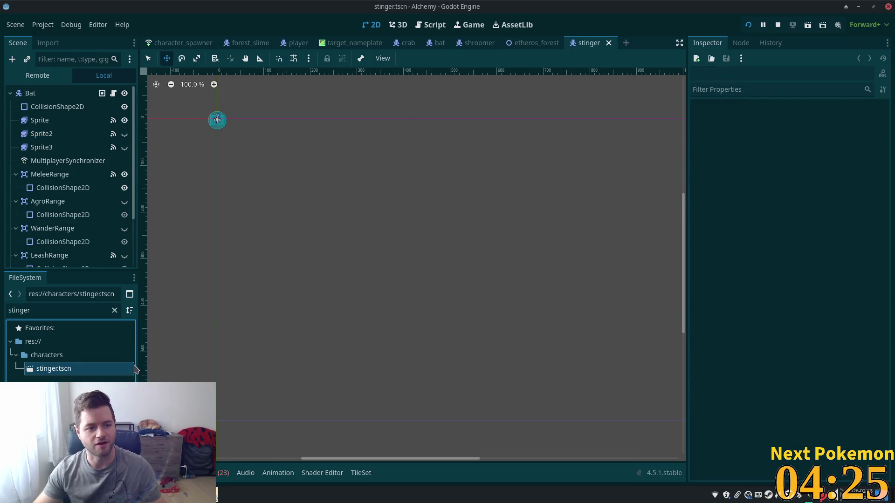
- Rename the scene's root node to Stinger and centre it in the viewport
double_click(31, 92)
type("Stinger")
key("Return")
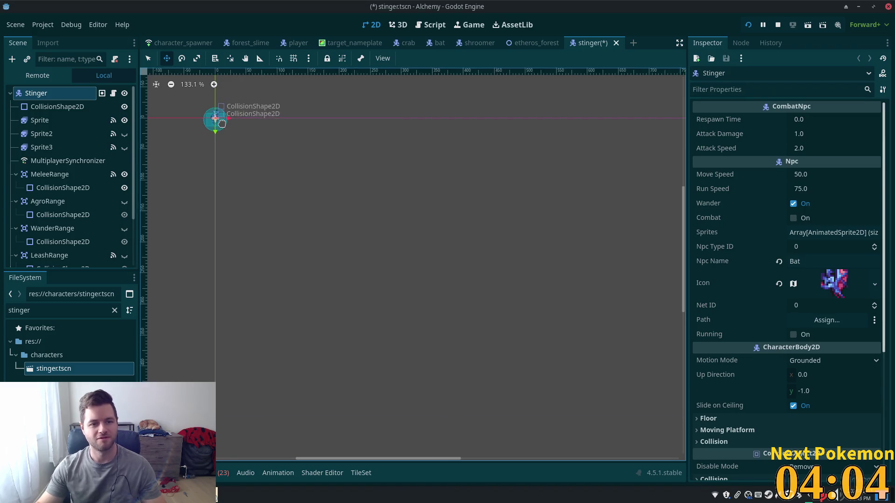
scroll(280, 163, "up", 5)
left_click_drag(333, 208, 518, 315)
scroll(355, 217, "up", 3)
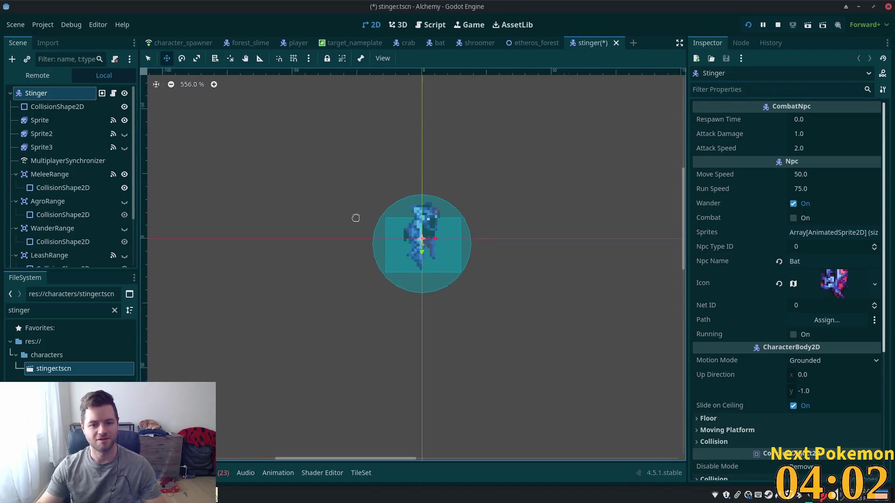
- Delete all four bat frames from the Sprite's idle animation
left_click(57, 122)
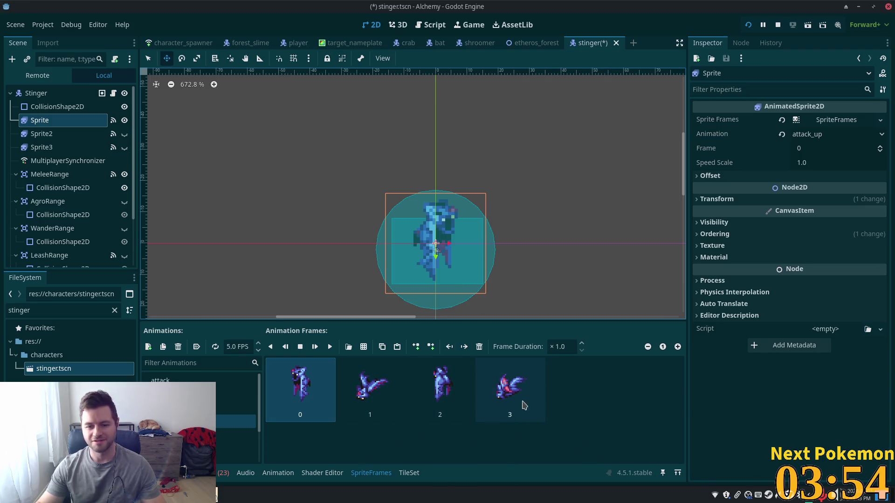
key("Down")
left_click(535, 397, "shift")
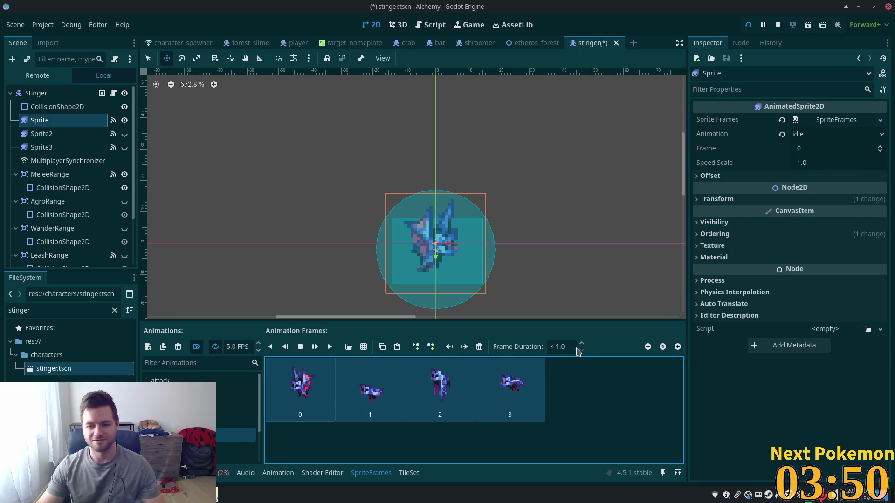
left_click(479, 346)
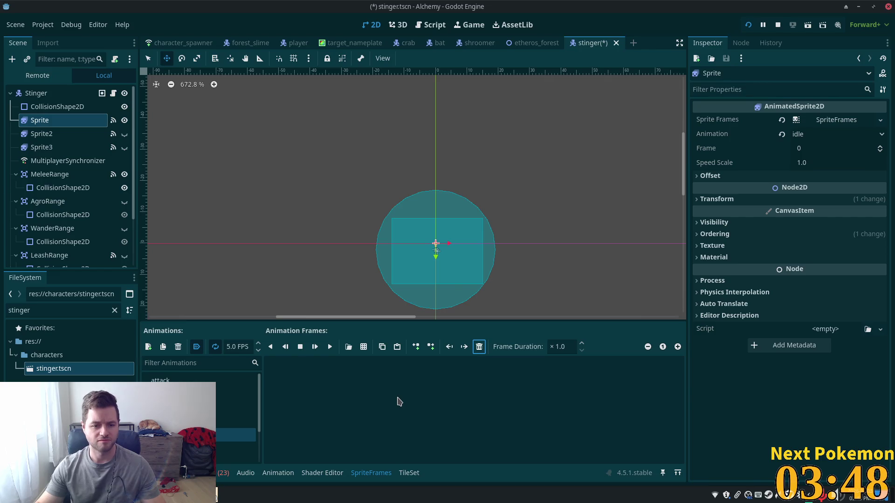
left_click(364, 347)
- Add the wasp sheet's four top-row frames to idle and preview it playing at 5 FPS
double_click(495, 219)
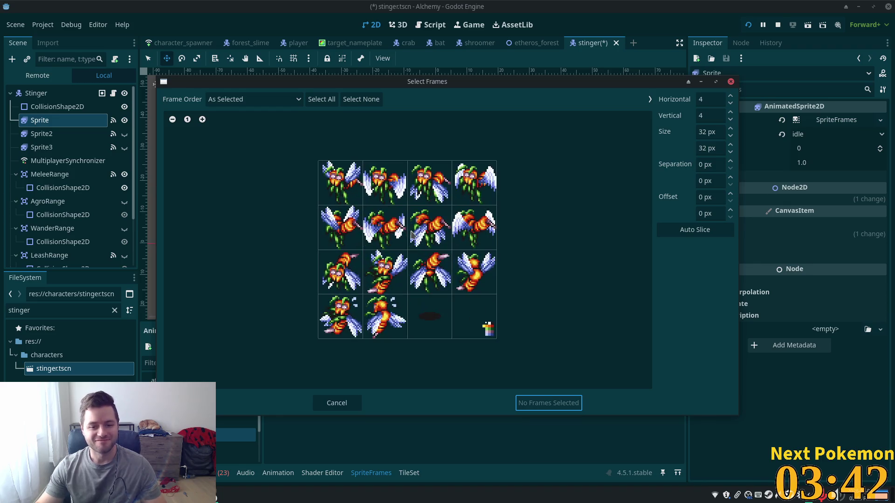
left_click(335, 191)
left_click(487, 204, "shift")
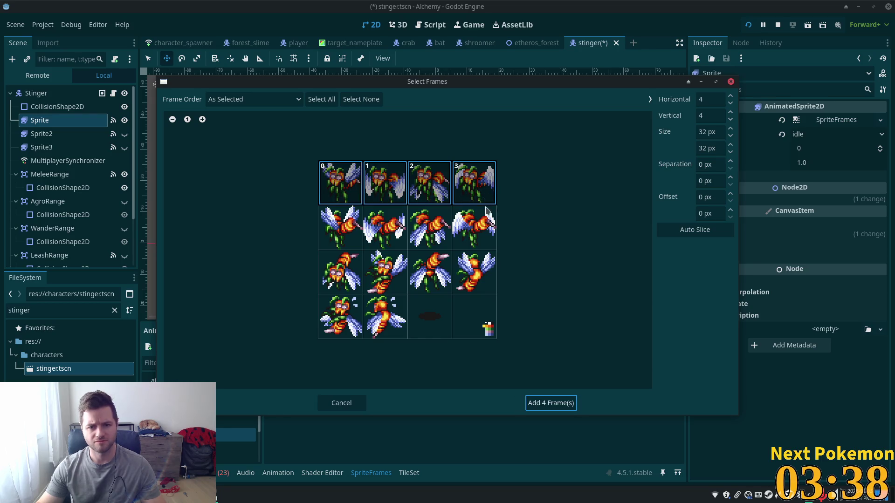
left_click(544, 404)
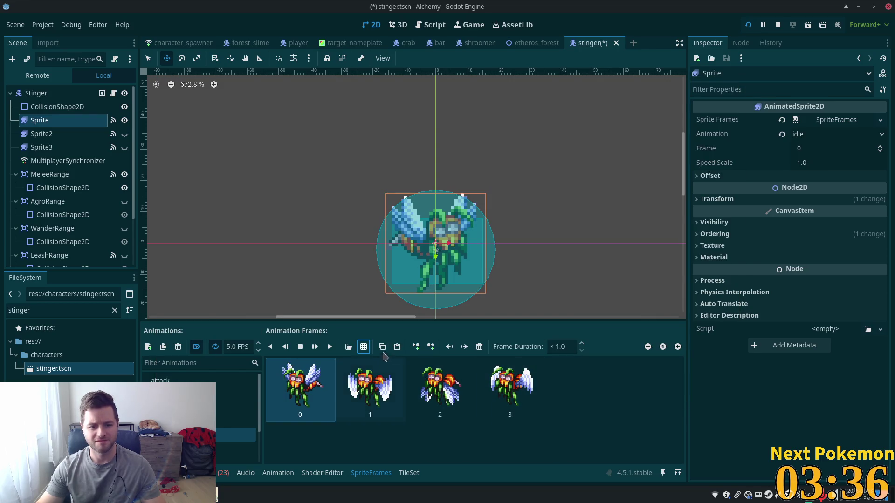
left_click(330, 350)
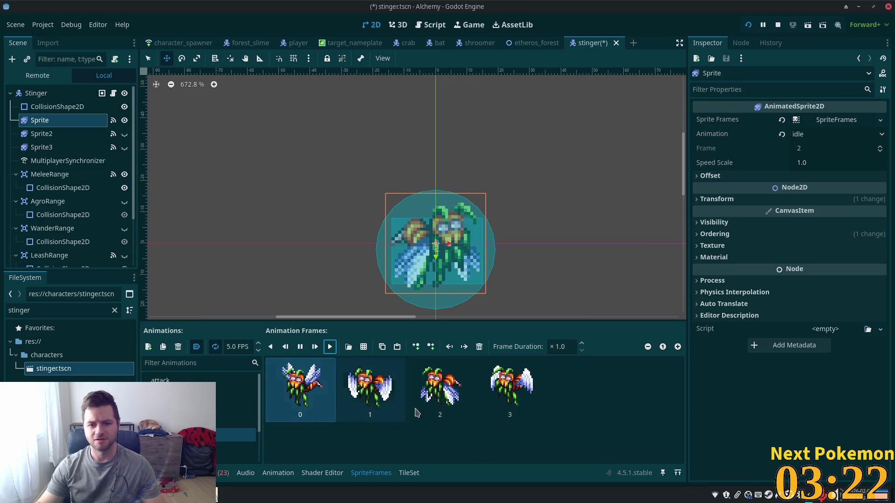
left_click(42, 93)
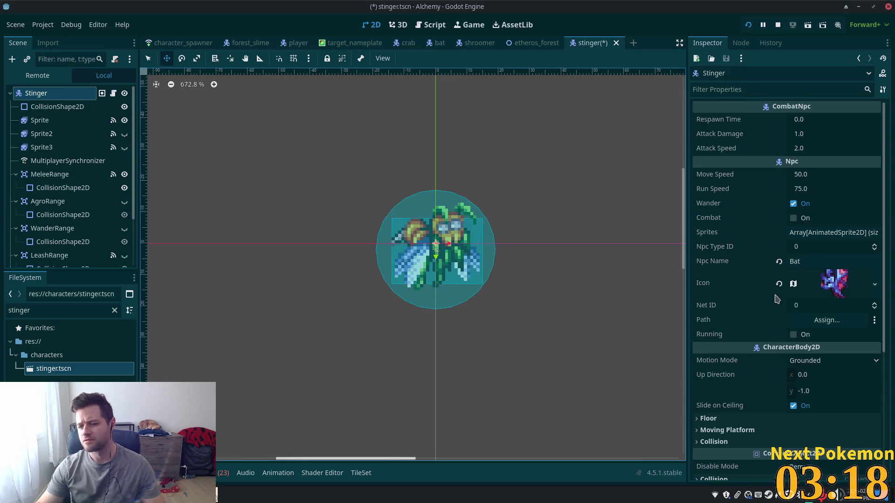
- Set the Stinger's Npc Name to 'Stinger' and save the scene
right_click(822, 281)
left_click(789, 284)
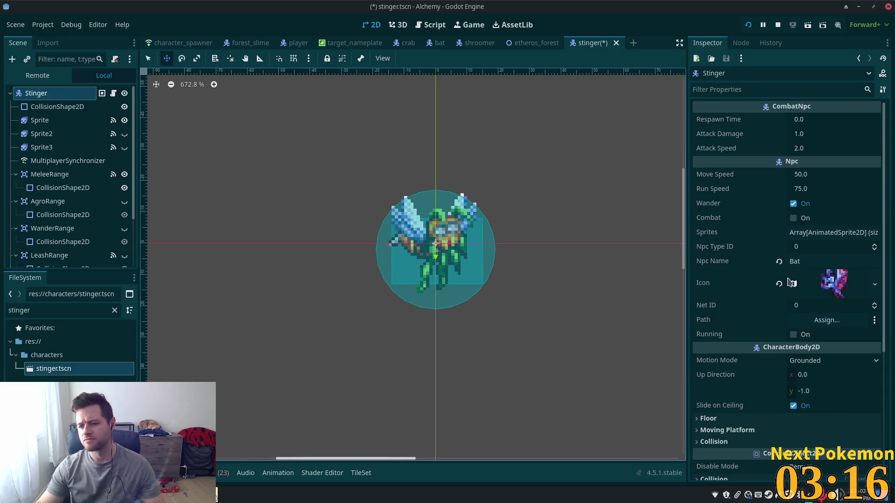
left_click(802, 259)
type("Stinger")
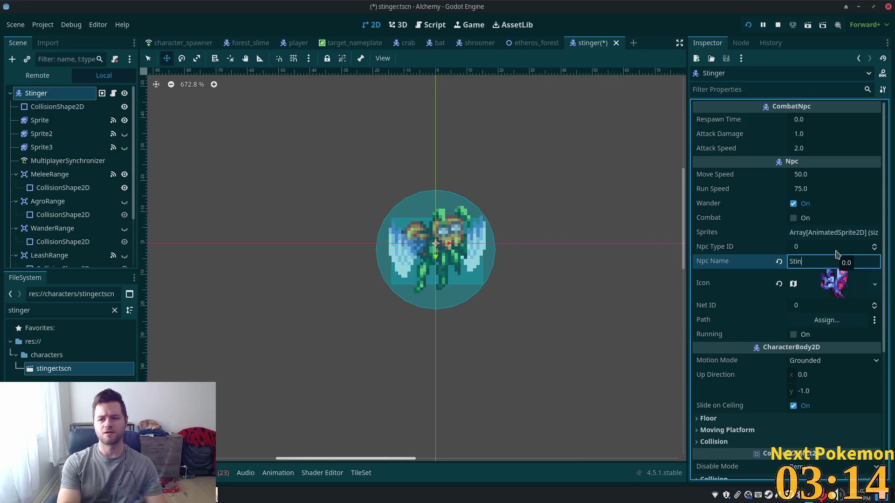
key("Tab")
key("ctrl+s")
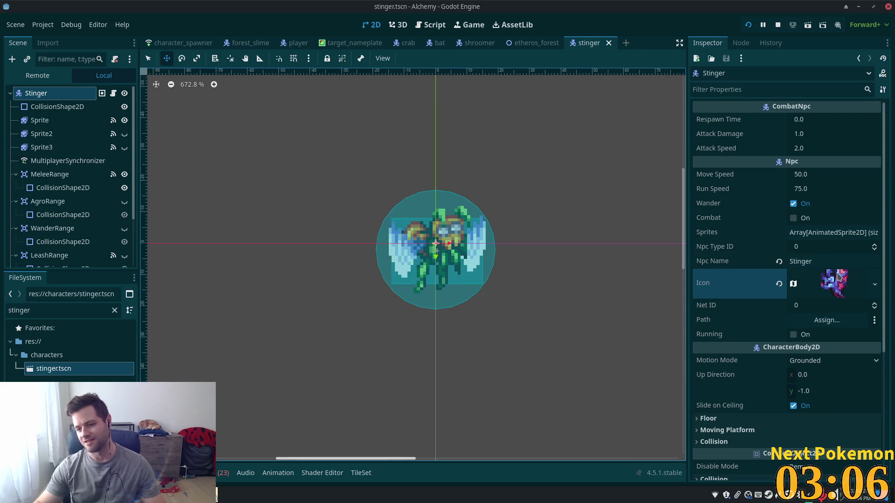
- Make the icon a new AtlasTexture with the wasp sprite sheet as its atlas
left_click(874, 285)
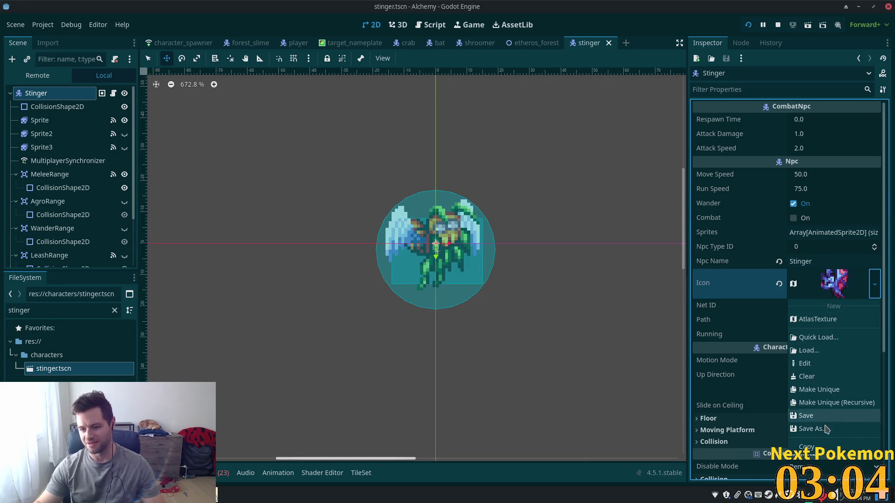
left_click(822, 319)
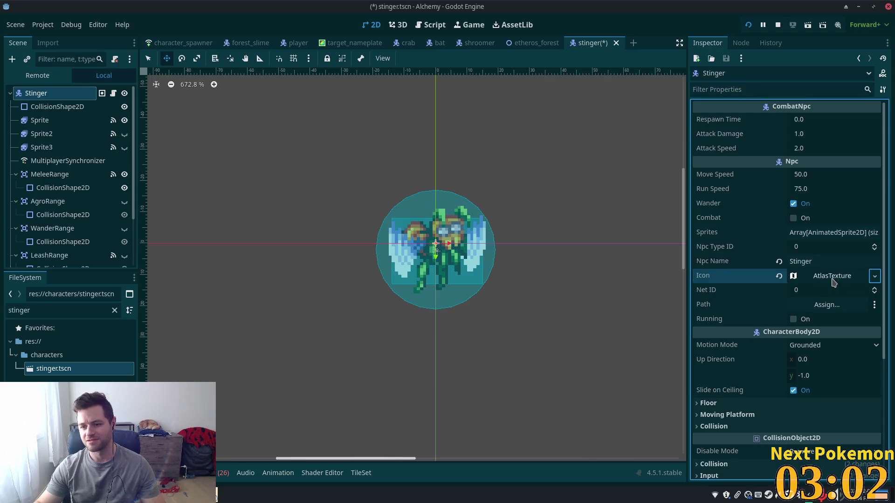
left_click(833, 279)
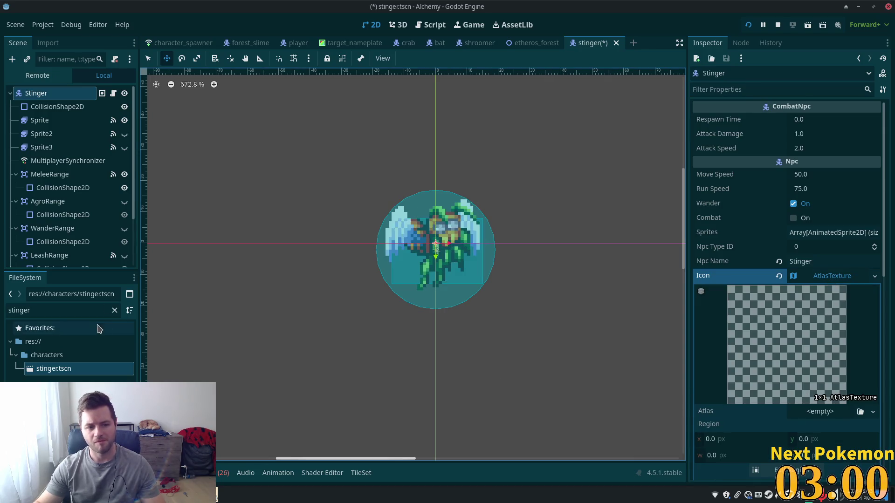
left_click(114, 311)
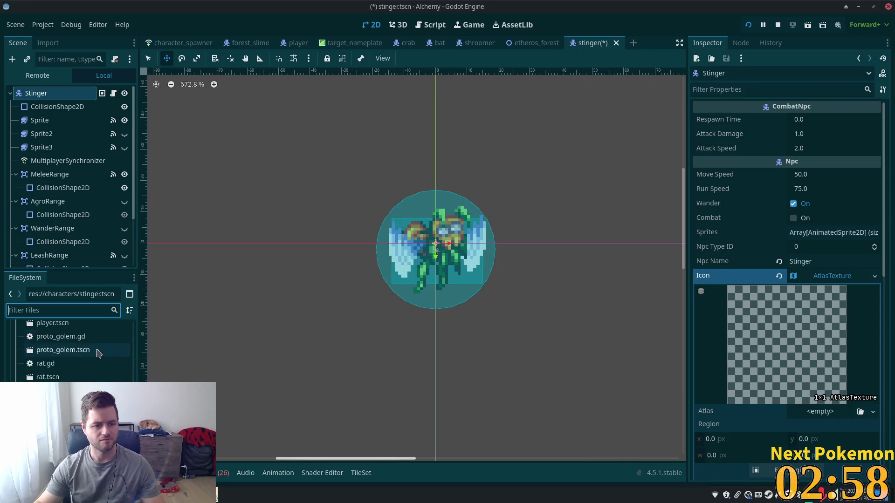
scroll(94, 354, "up", 10)
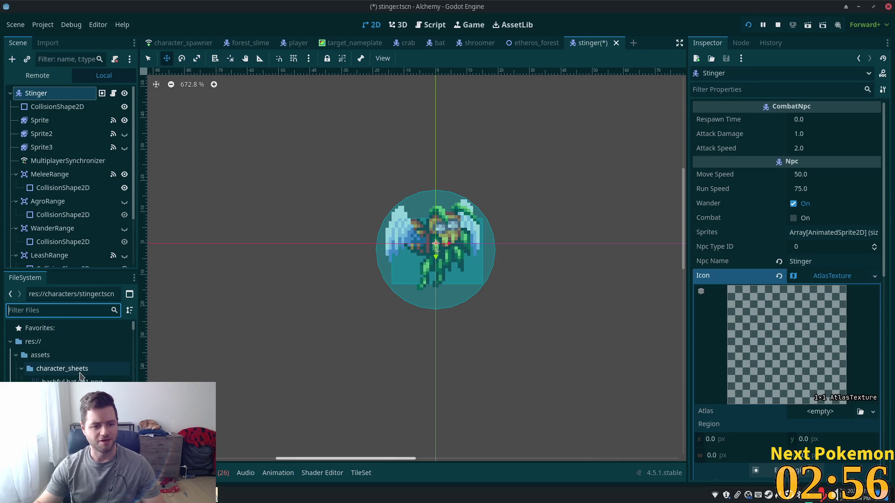
scroll(81, 354, "down", 5)
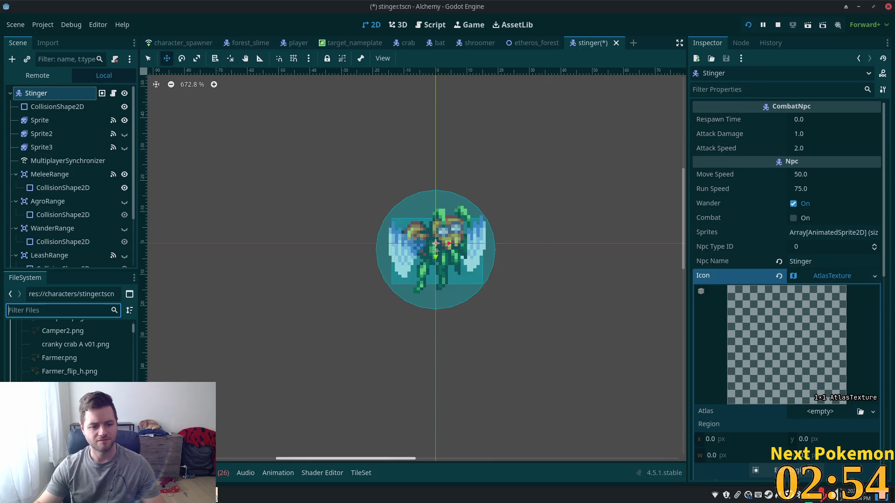
key("Tab")
mouse_move(70, 373)
left_mouse_down()
mouse_move(685, 425)
mouse_move(823, 419)
mouse_move(818, 427)
left_mouse_up()
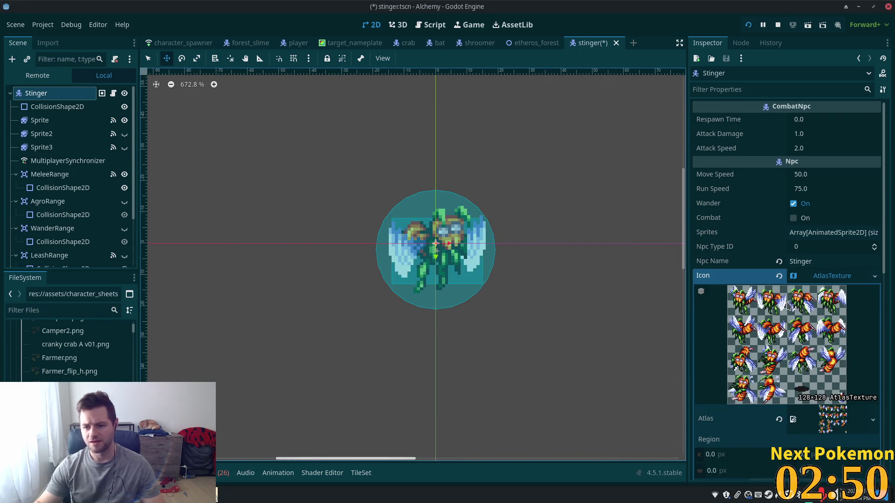
scroll(781, 415, "down", 5)
left_click(783, 344)
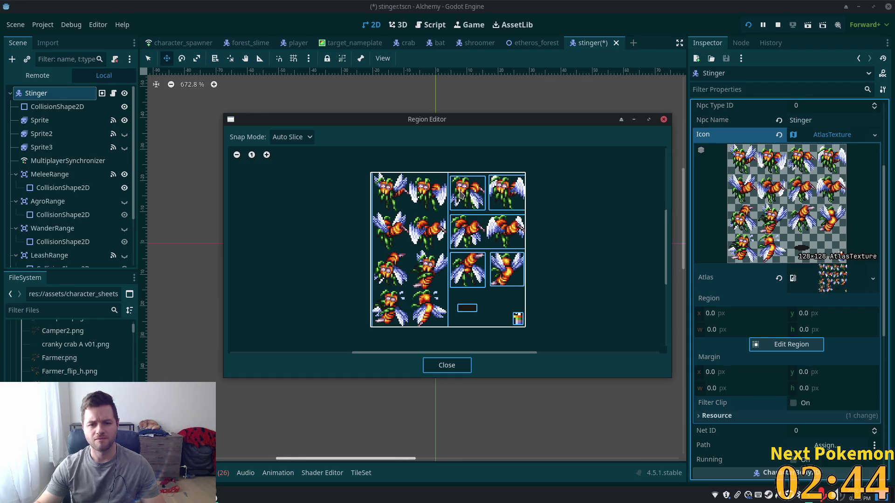
- Crop the icon to a single wasp sprite with a 16×16 region
left_click(466, 196)
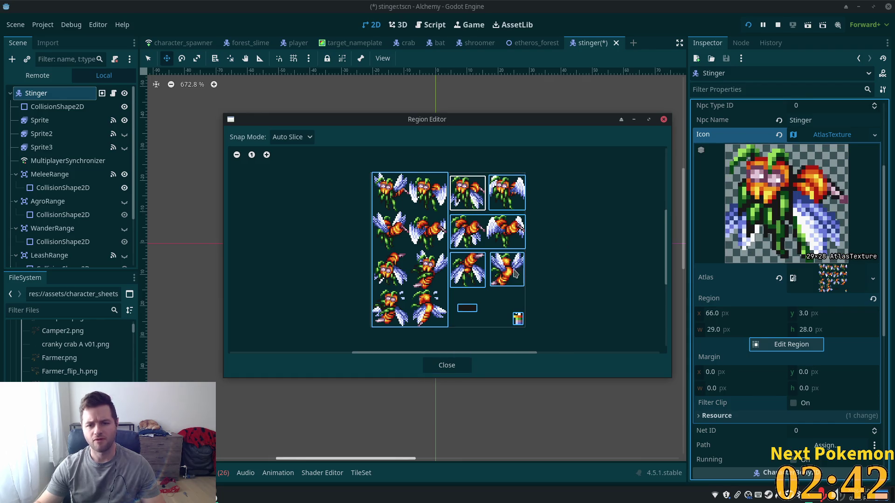
left_click(446, 365)
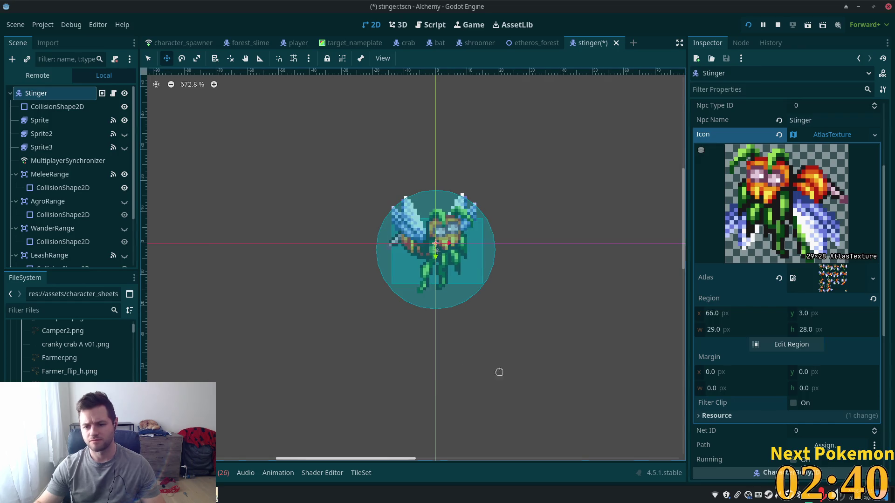
left_click(748, 326)
type("16")
key("Tab")
type("16")
key("Tab")
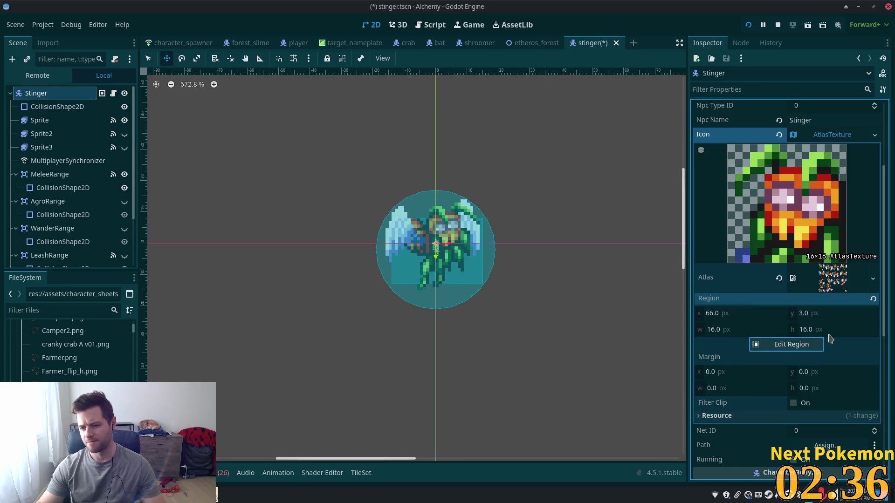
- Set the icon region's x to 67 with y 3, then save the scene
left_click(747, 316)
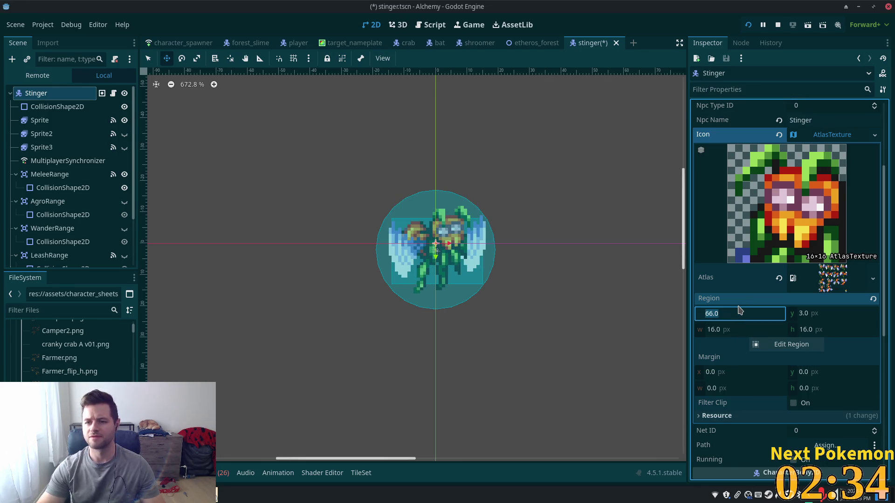
key("Up")
key("Up")
key("Down")
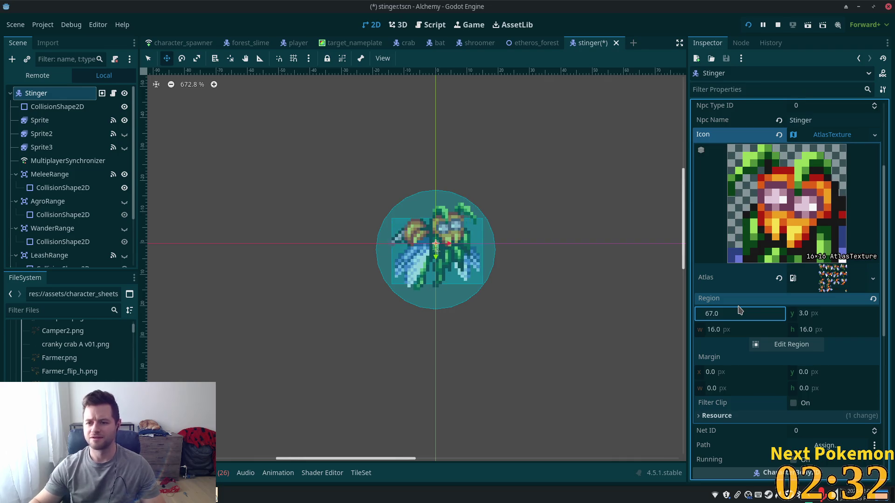
left_click(804, 317)
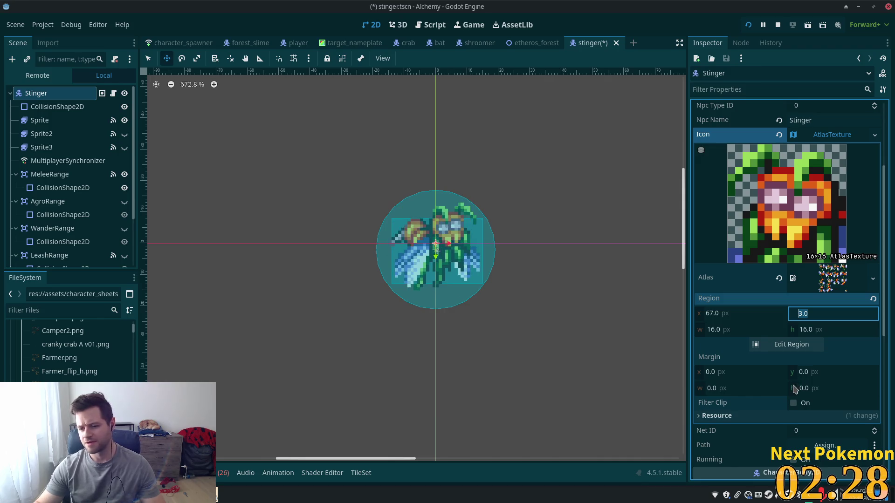
scroll(795, 389, "down", 7)
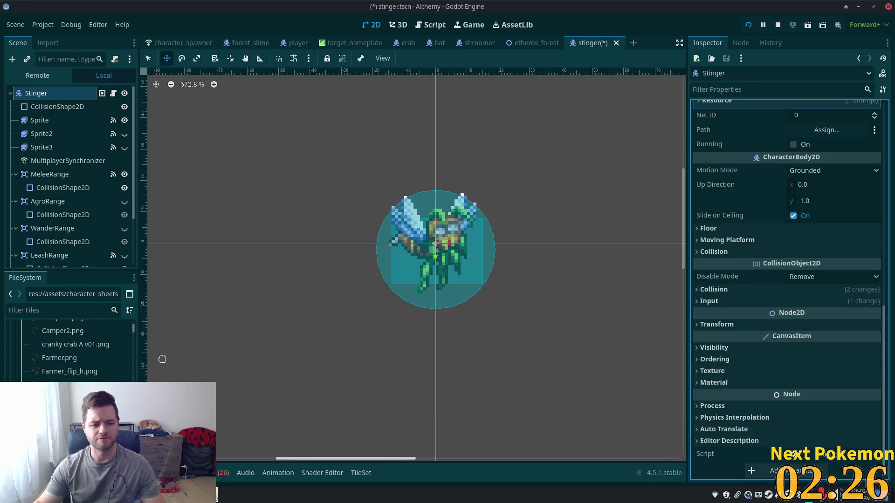
scroll(806, 261, "up", 5)
left_click(807, 244)
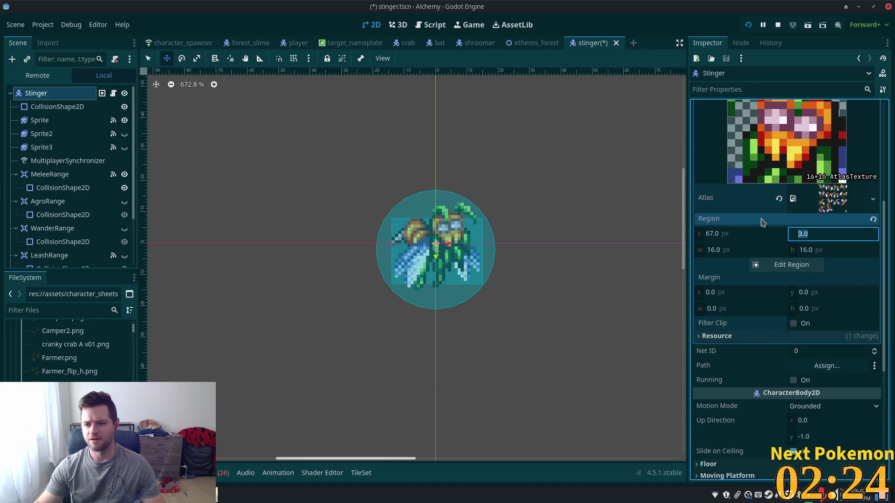
key("Return")
left_click(822, 152)
key("ctrl+s")
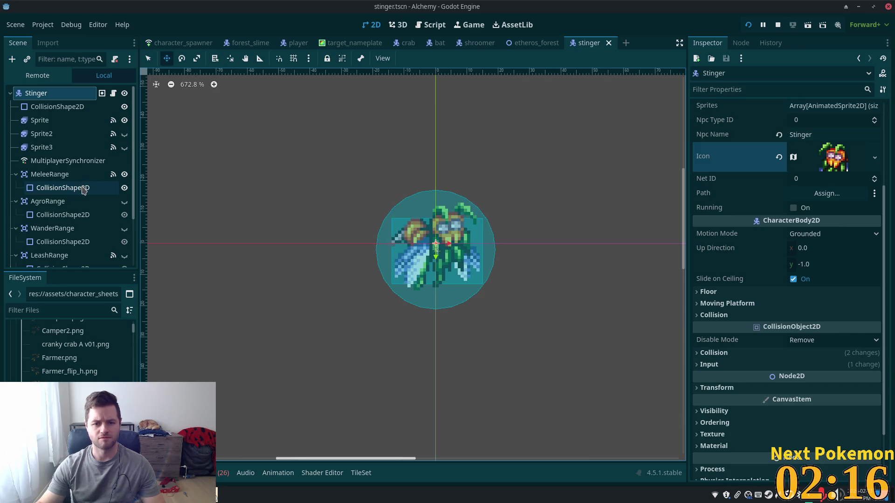
scroll(776, 268, "up", 3)
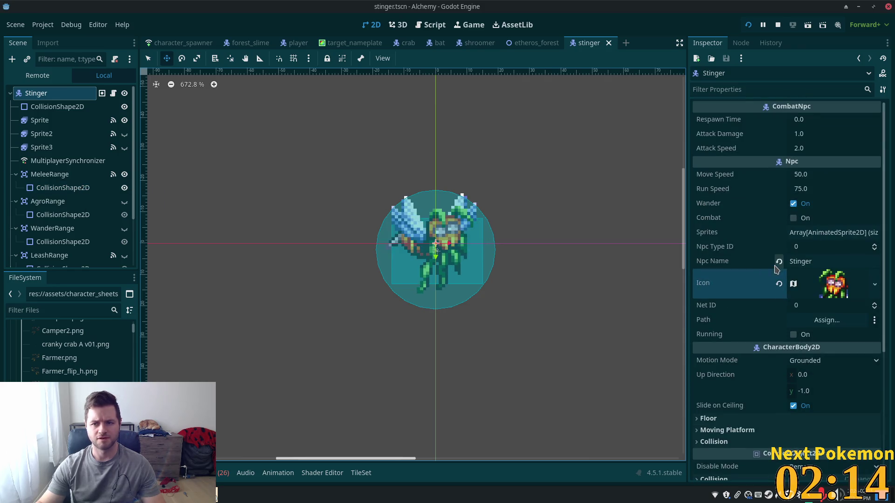
- Set Respawn Time 30, Attack Damage 3, Attack Speed 4, save, and enable Combat
left_click(820, 120)
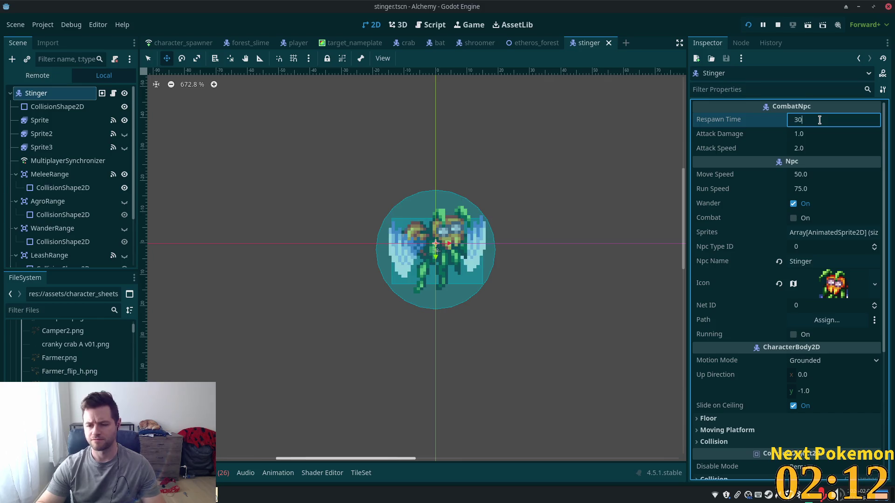
key("Tab")
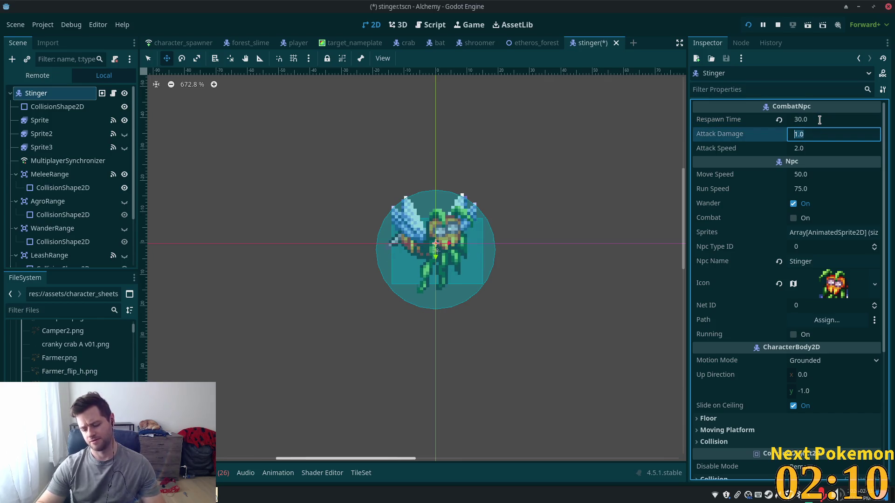
type("3")
key("Tab")
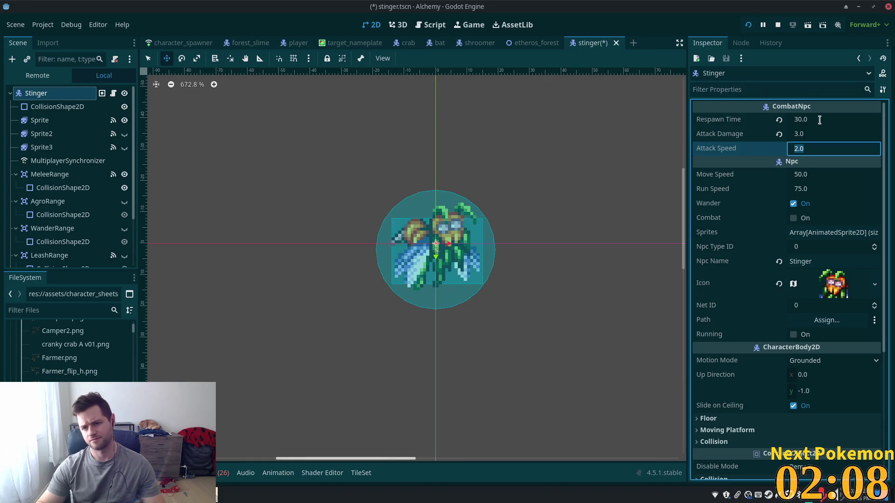
type("4")
key("Tab")
key("ctrl+s")
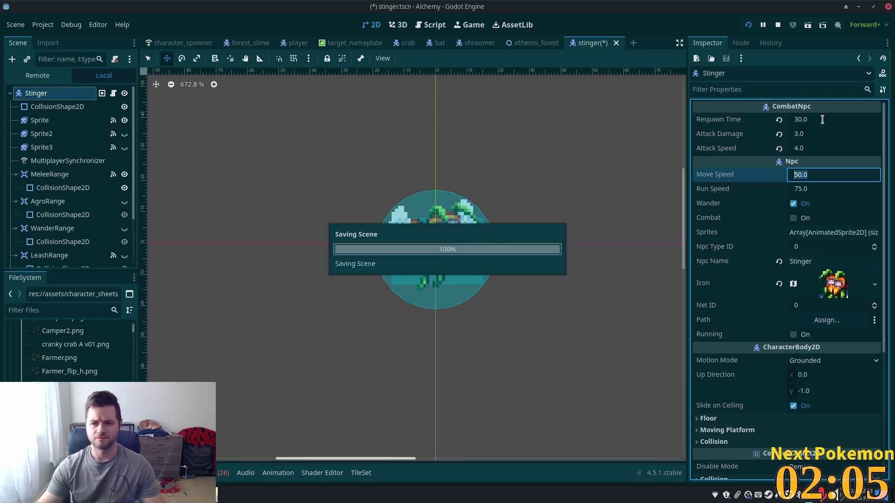
left_click(793, 218)
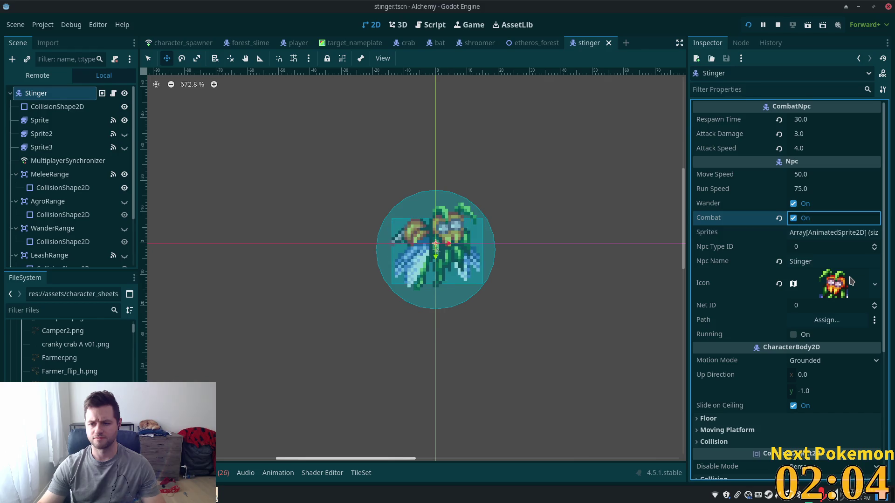
key("Tab")
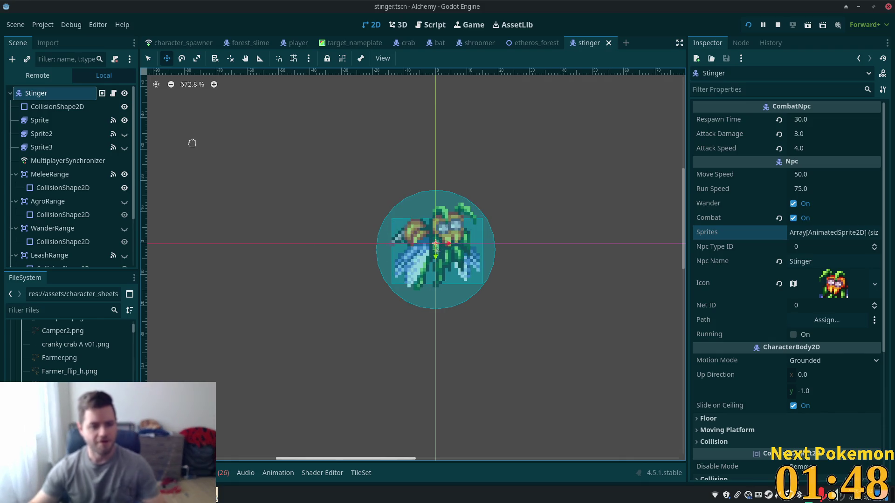
- On the Sprite node, show the attack animation and delete its old frames
left_click(41, 122)
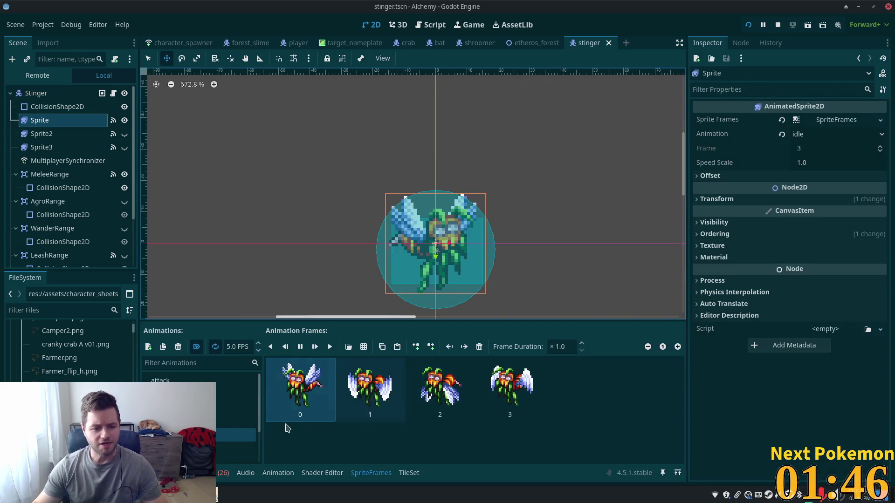
scroll(235, 410, "down", 1)
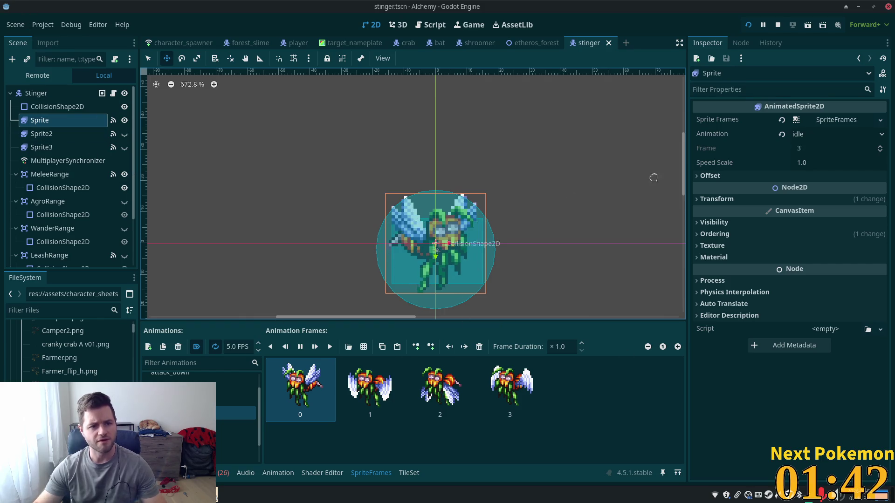
left_click(716, 199)
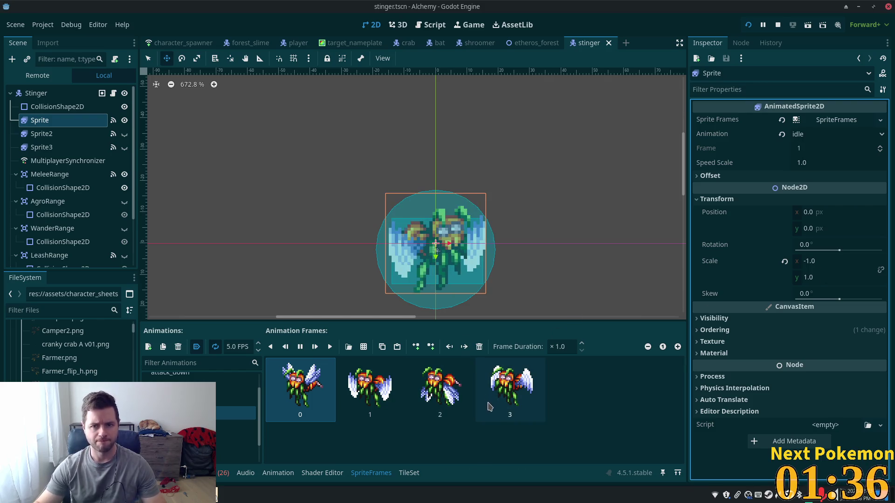
scroll(177, 387, "up", 2)
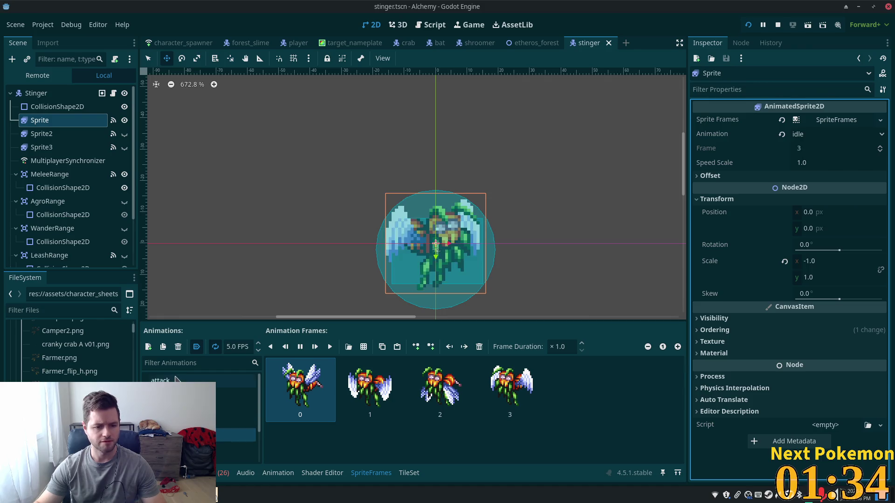
left_click(177, 380)
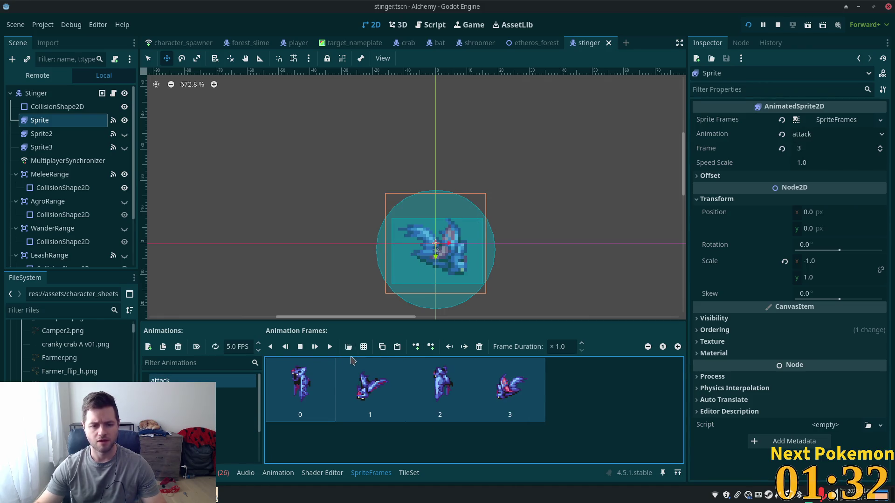
left_click(478, 347)
left_click(364, 346)
- Add the third row of wayward wasp v08 frames to attack and preview it
left_click(494, 205)
double_click(494, 206)
scroll(422, 250, "up", 3)
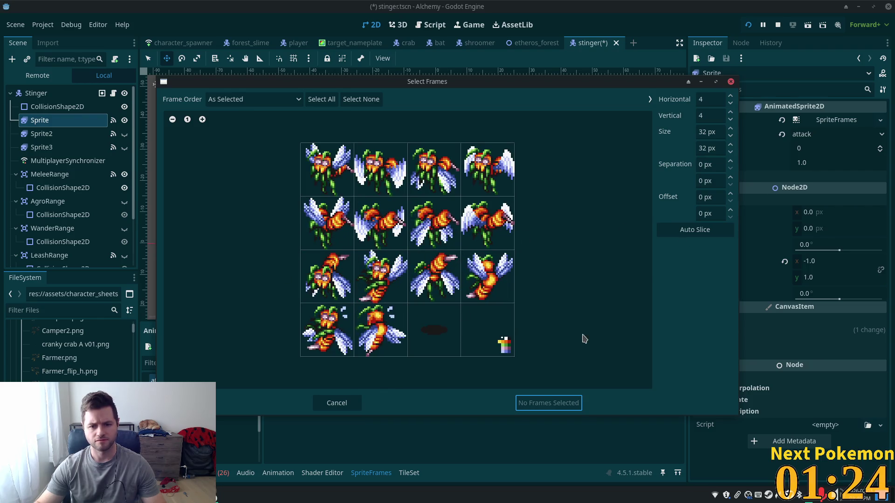
left_click(316, 289)
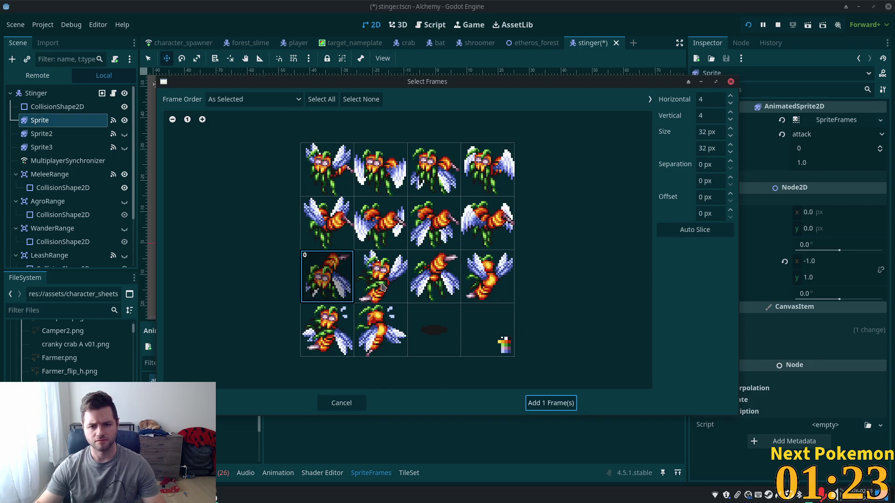
left_click(485, 285, "shift")
left_click(547, 404)
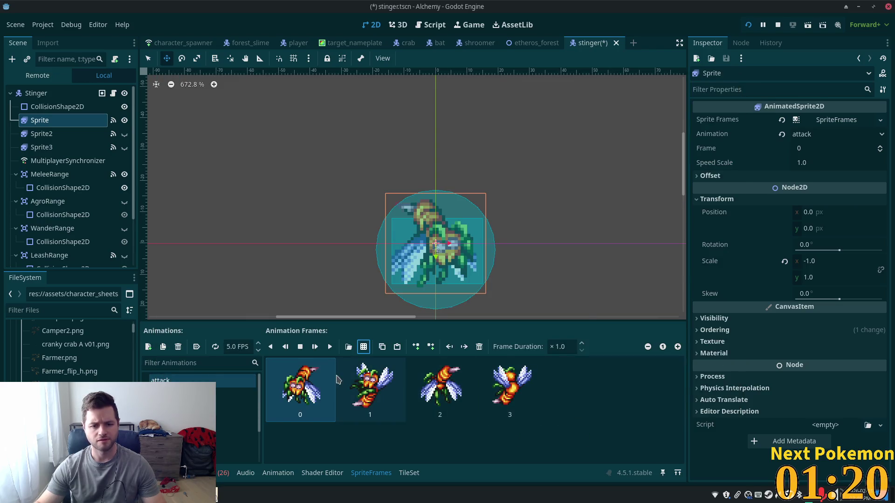
left_click(330, 347)
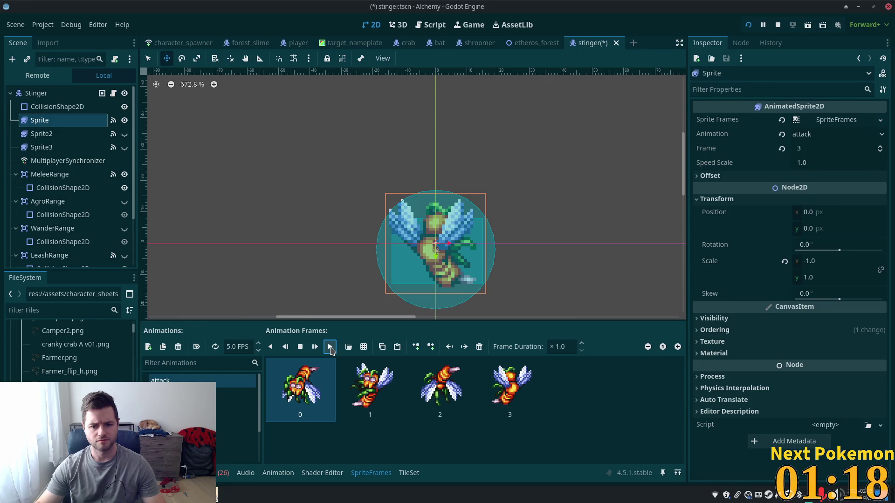
left_click(330, 347)
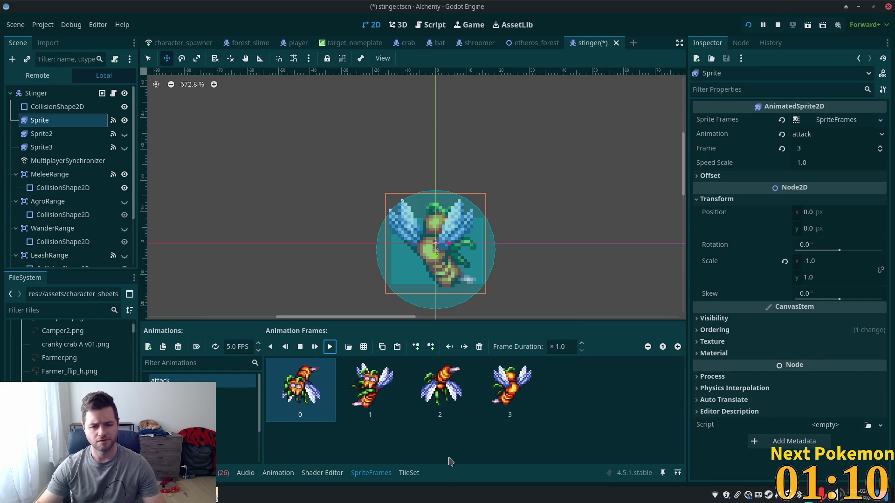
- Cut the attack animation down to two frames by removing frames 2 and 3, then replay it
left_click(528, 395, "shift")
left_click(381, 348)
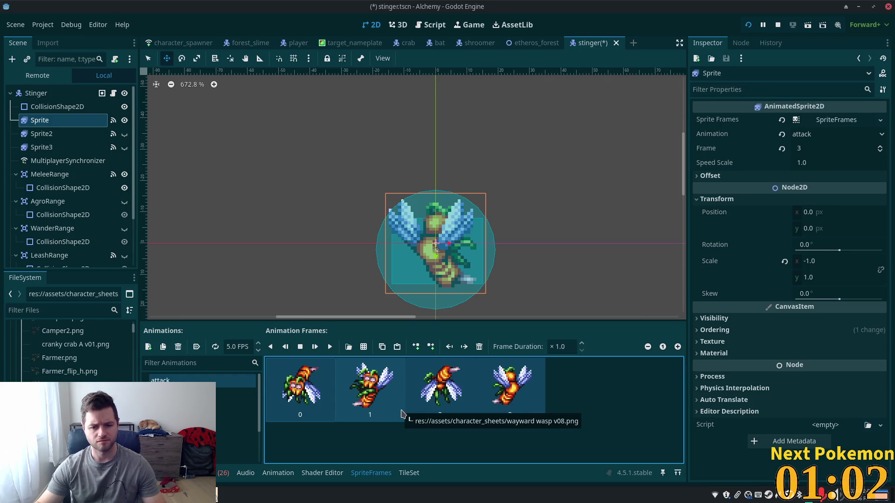
left_click(437, 379)
left_click(479, 347)
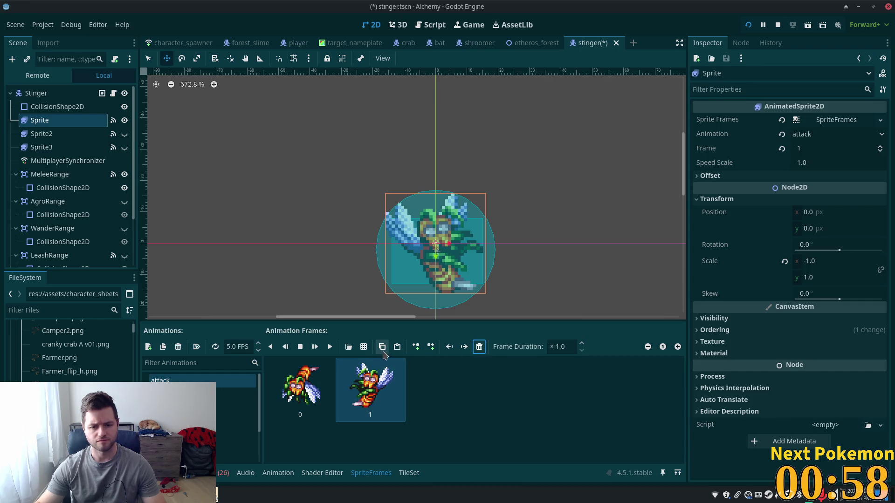
left_click(330, 347)
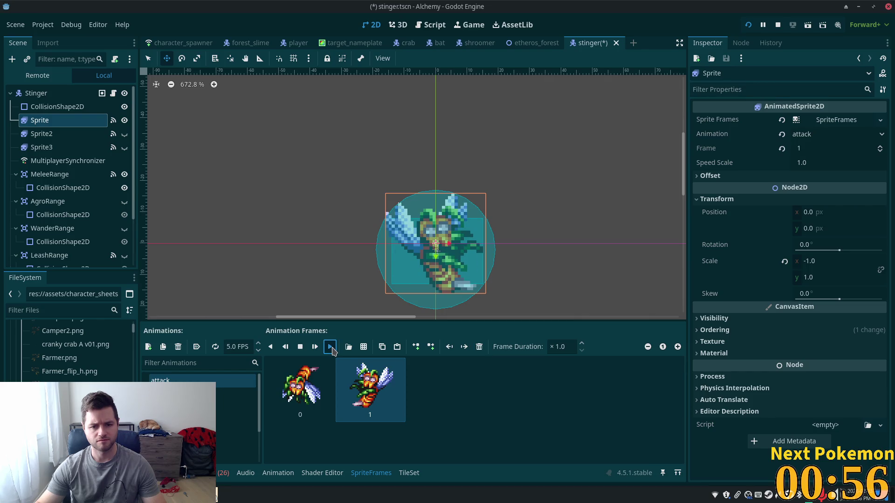
left_click(332, 348)
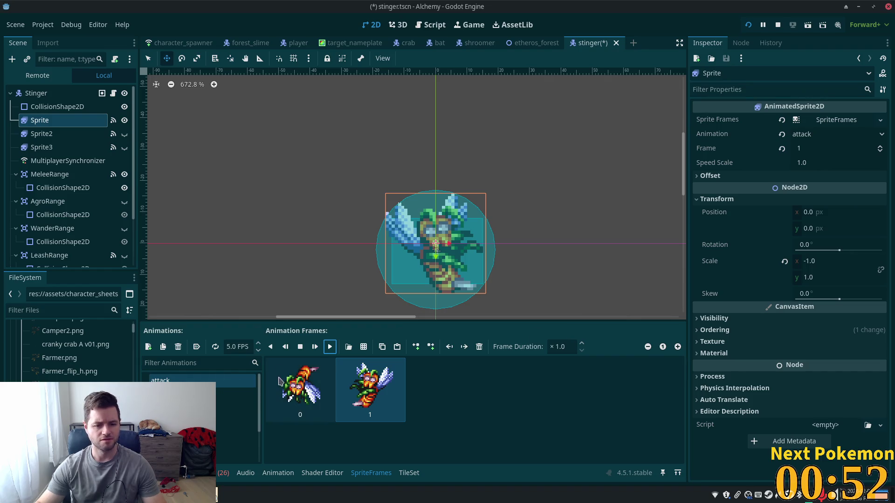
left_click(240, 394)
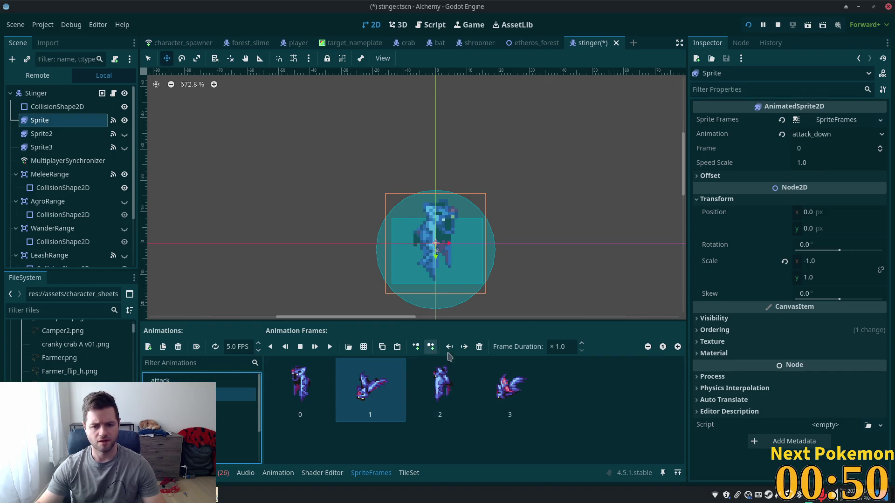
- Replace attack_down's frames with two frames from the wasp sprite sheet
left_click(299, 387)
left_click(517, 398, "shift")
left_click(479, 346)
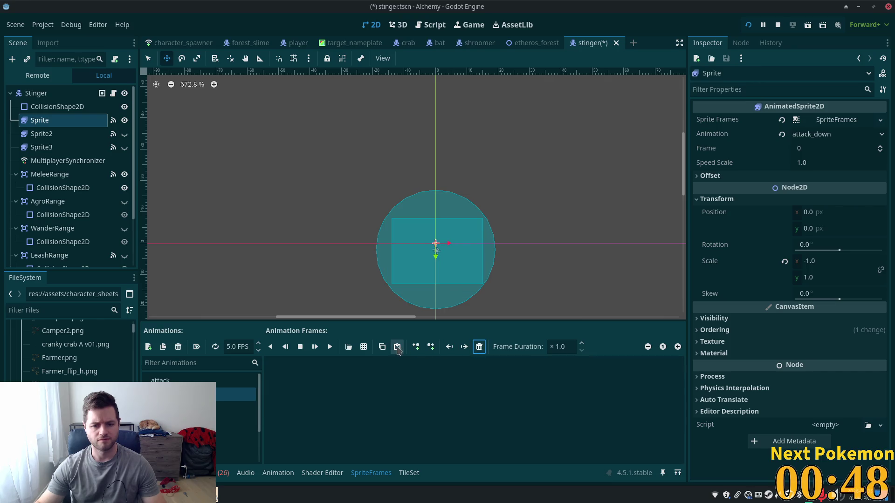
left_click(363, 346)
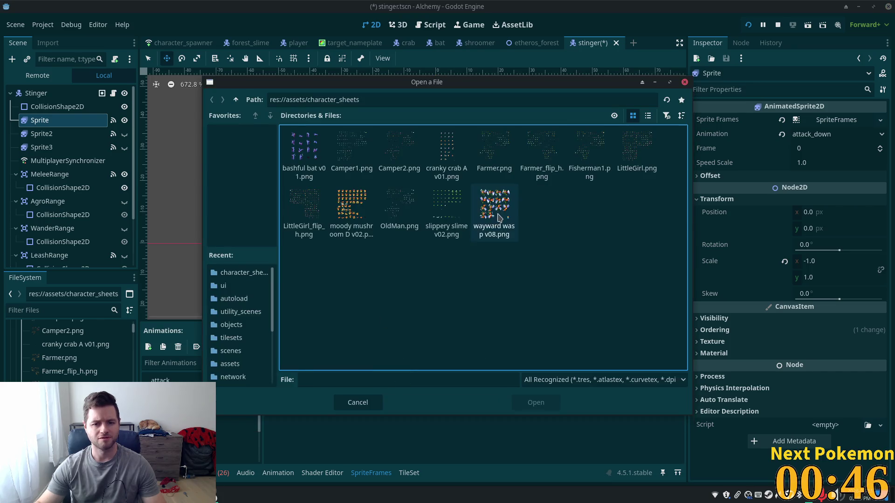
double_click(496, 198)
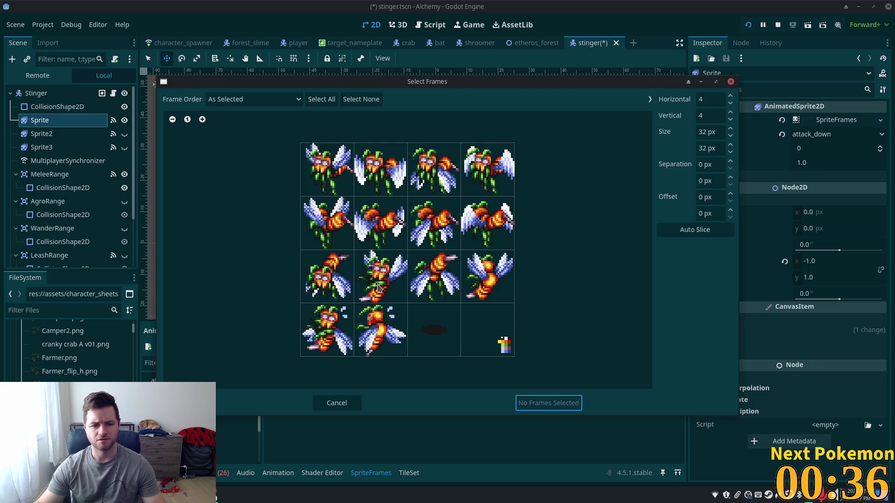
left_click(334, 287)
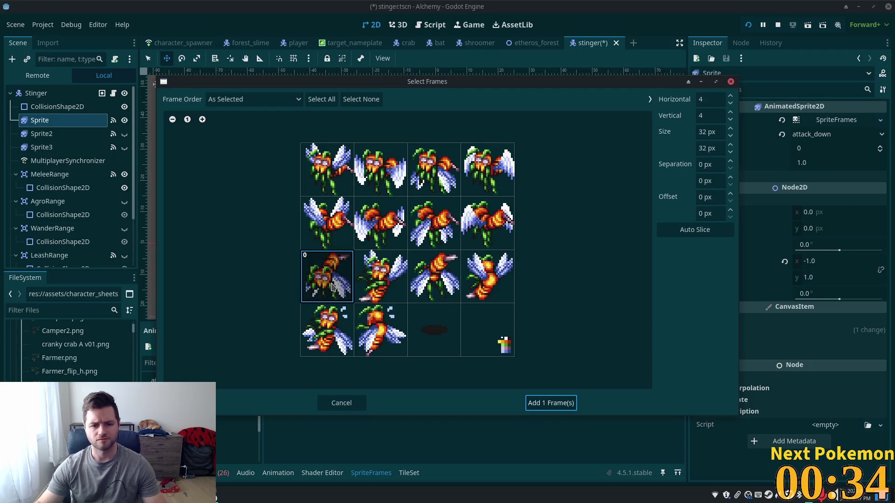
left_click(369, 283)
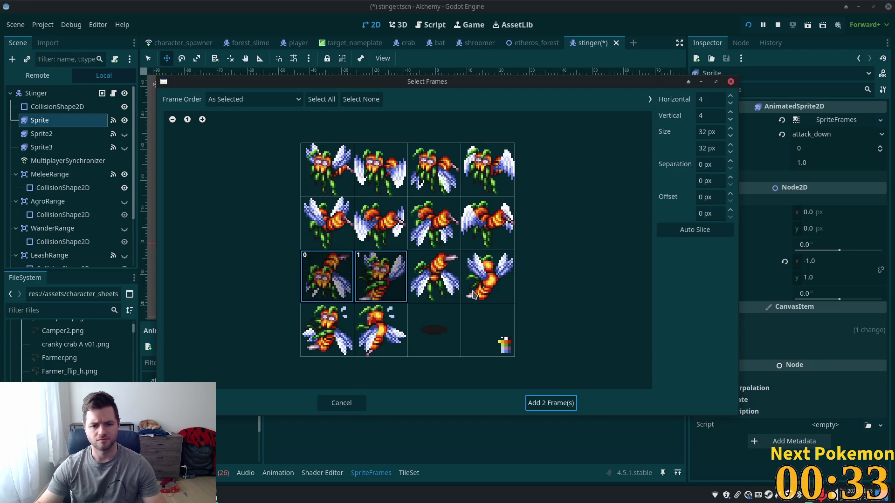
left_click(540, 403)
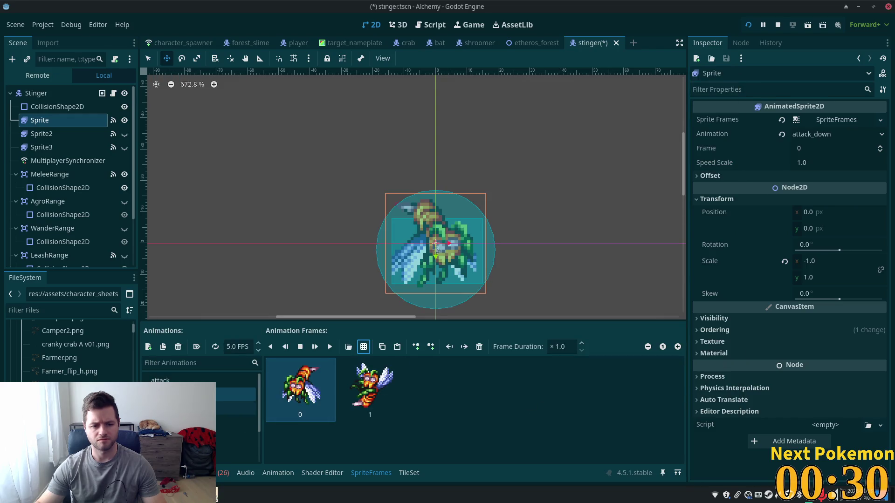
- Replace attack_idle's four old frames with the top row of wayward wasp v08 frames
left_click(235, 409)
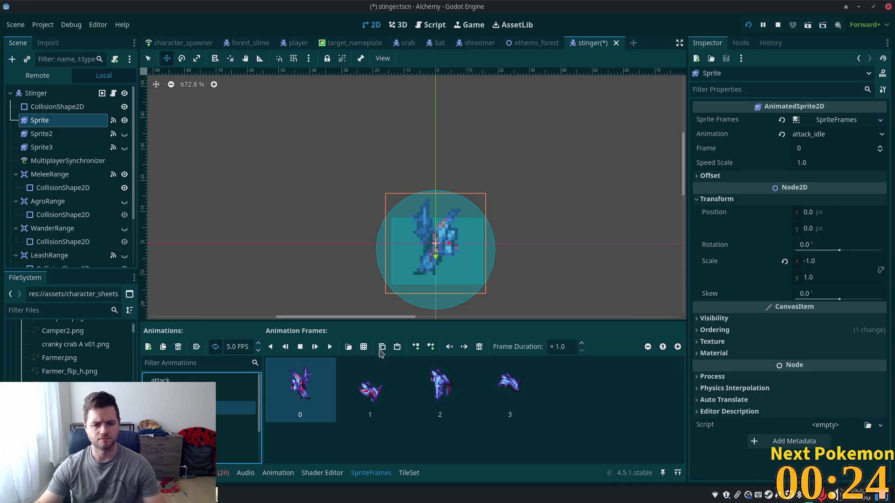
left_click(517, 391, "shift")
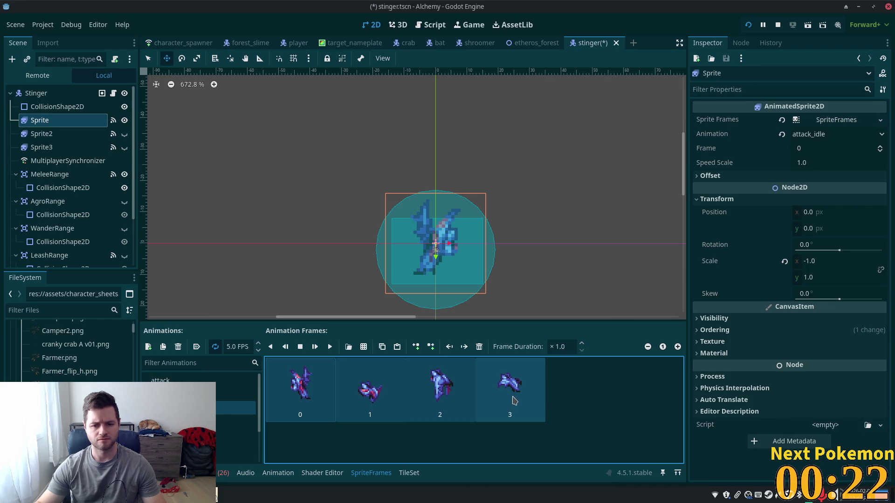
left_click(479, 347)
left_click(364, 347)
left_click(511, 219)
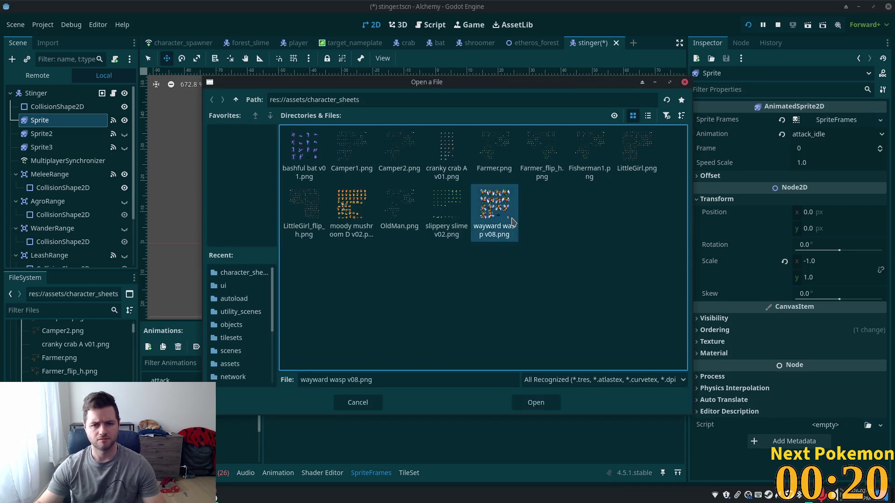
double_click(512, 219)
left_click(334, 165)
left_click(495, 182, "shift")
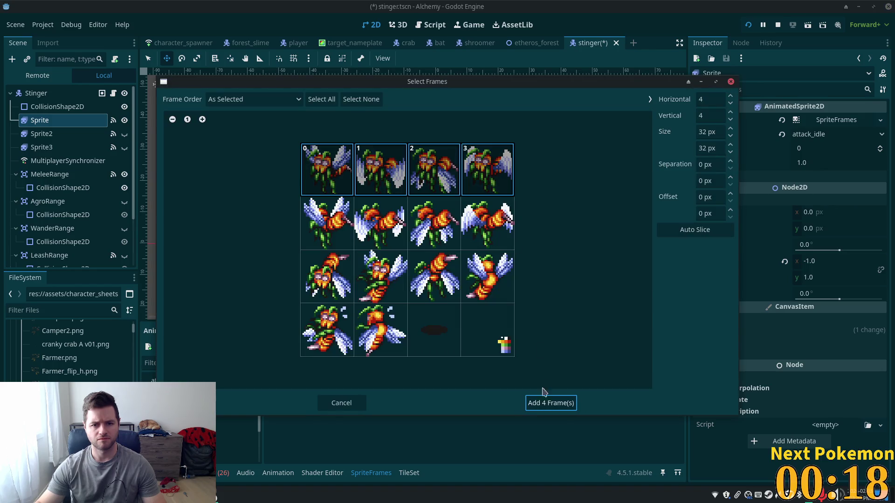
left_click(549, 403)
- Replace attack_up's frames with the third and fourth wasp frames of row 3
left_click(234, 427)
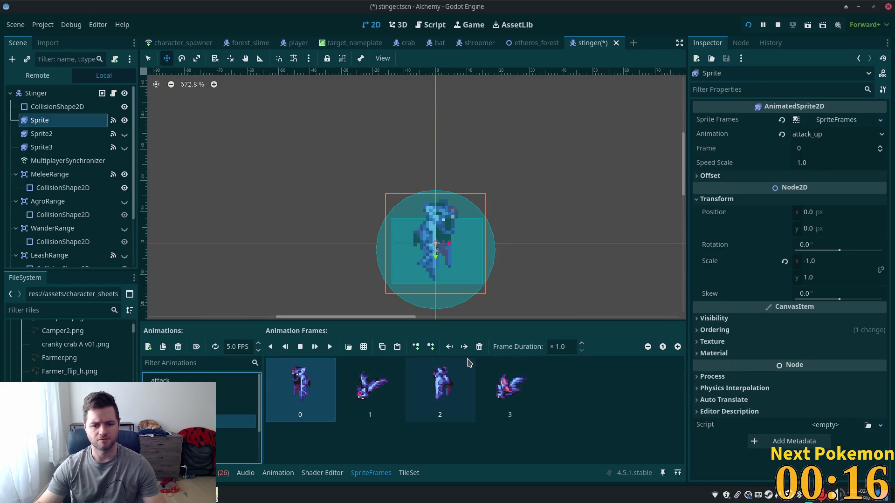
left_click(493, 381, "shift")
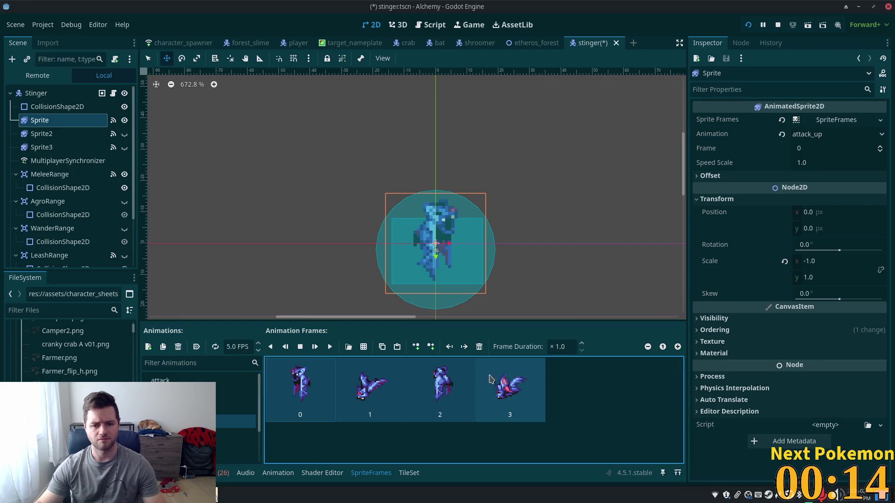
left_click(479, 346)
left_click(364, 347)
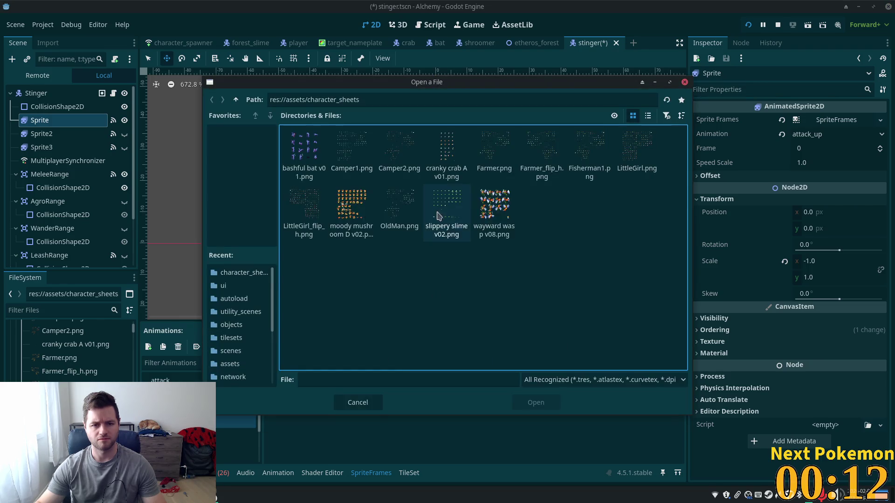
double_click(490, 200)
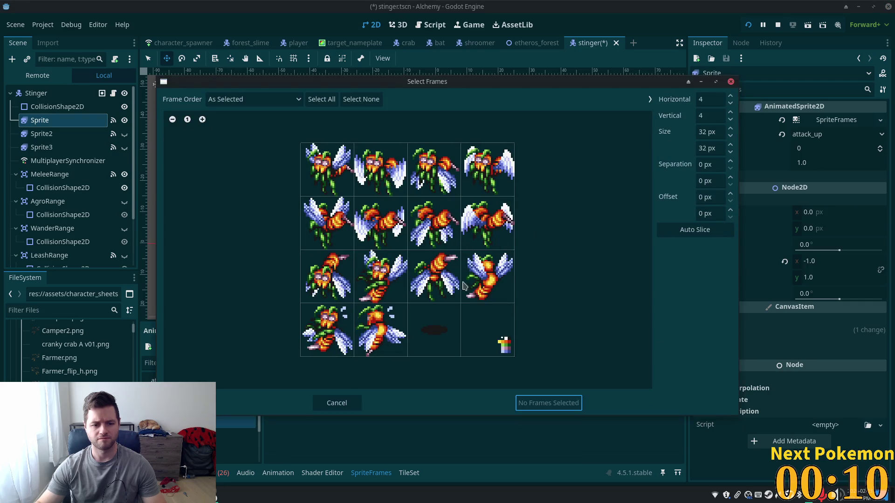
left_click(442, 291)
left_click(494, 280)
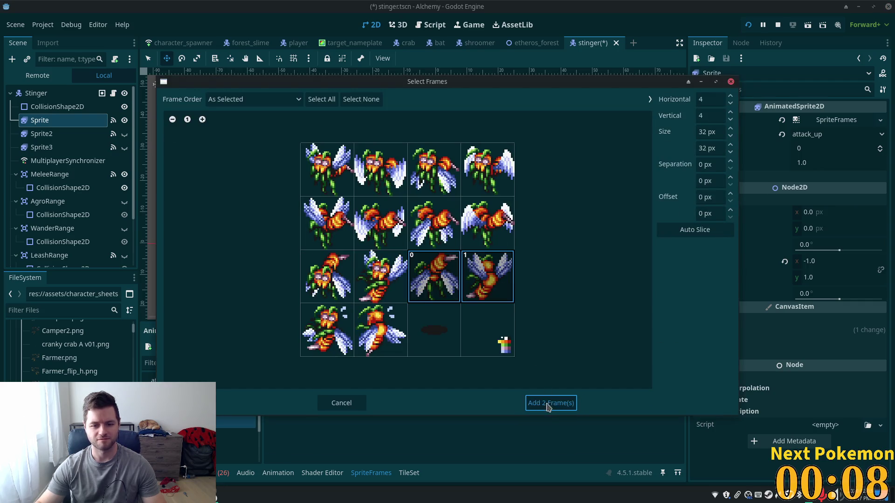
left_click(548, 403)
left_click(235, 434)
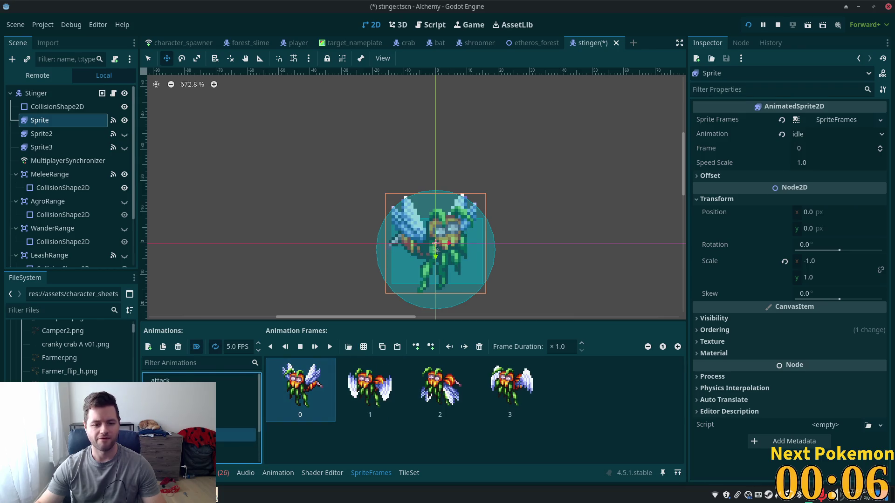
- Replace idle_down's frames with the top row of the wayward wasp sheet
key("Down")
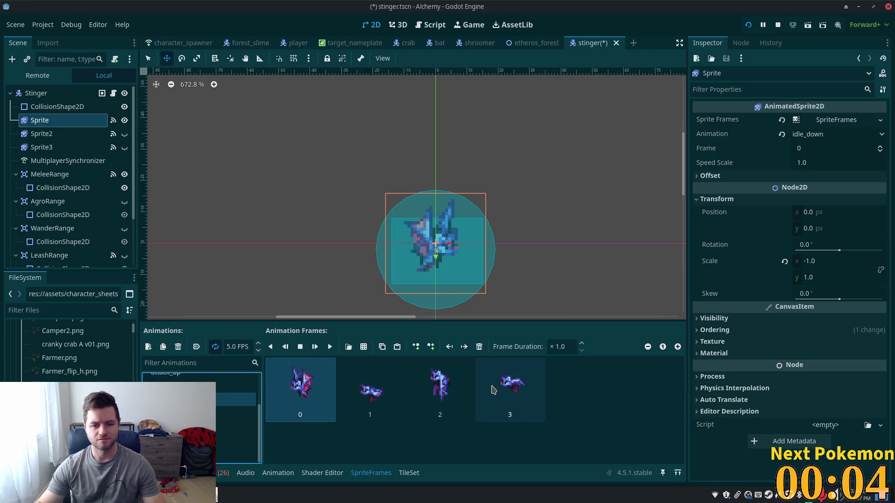
left_click(518, 393)
left_click(479, 347)
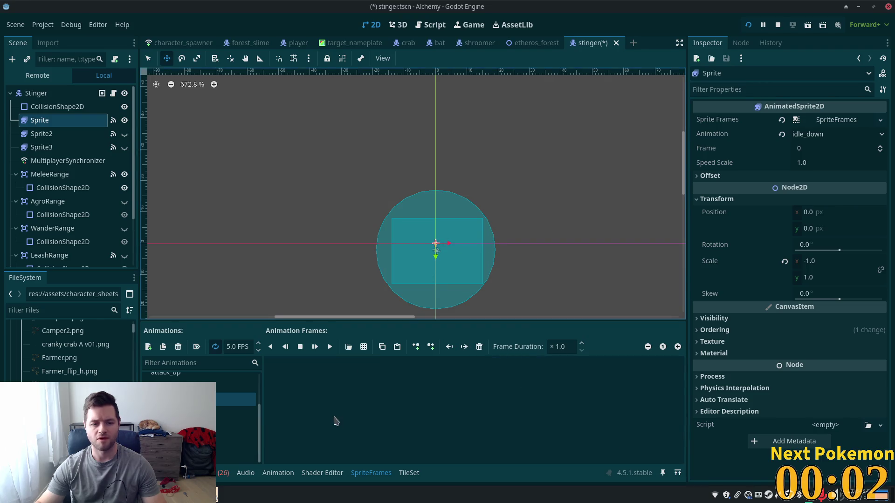
left_click(364, 347)
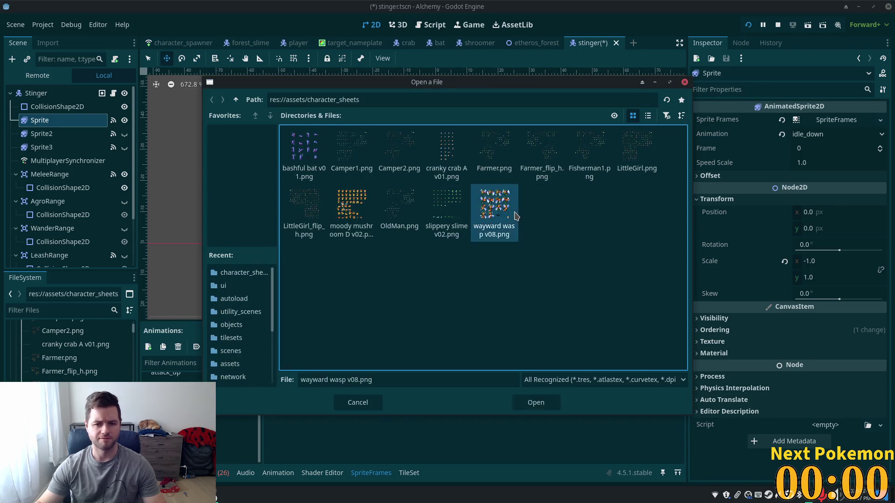
double_click(496, 222)
mouse_move(290, 83)
left_mouse_down()
mouse_move(424, 83)
mouse_move(335, 78)
left_mouse_up()
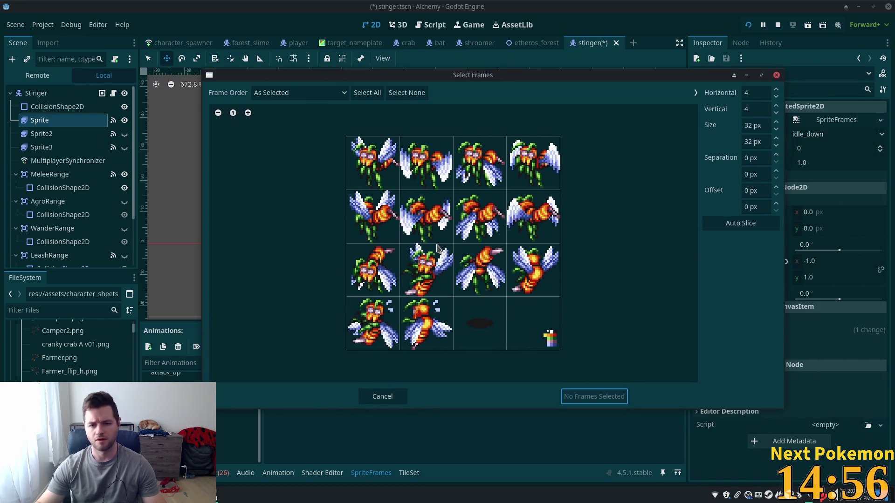
left_click_drag(383, 168, 541, 170)
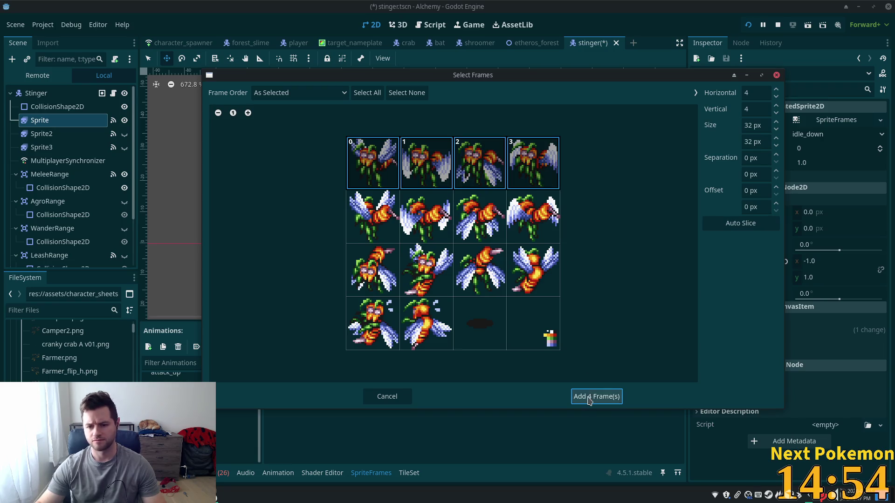
left_click(594, 397)
- Replace idle_up's frames with the second row of wasp frames
left_click(236, 412)
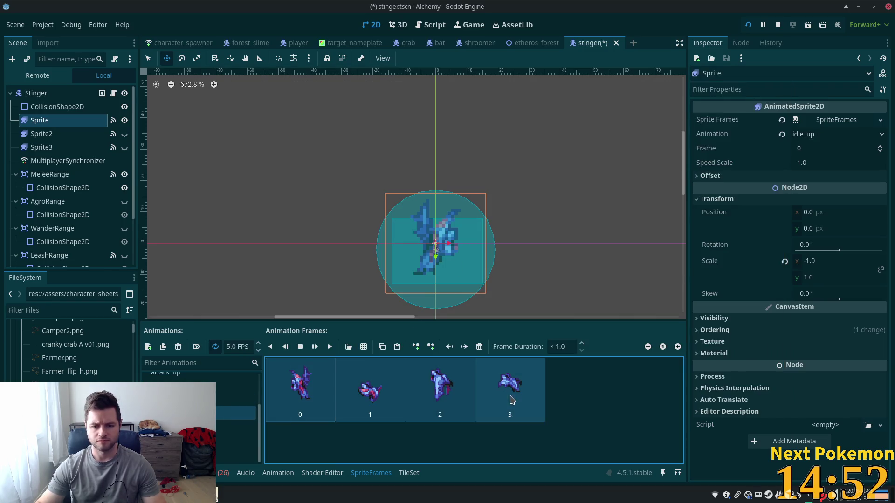
left_click(479, 347)
left_click(364, 347)
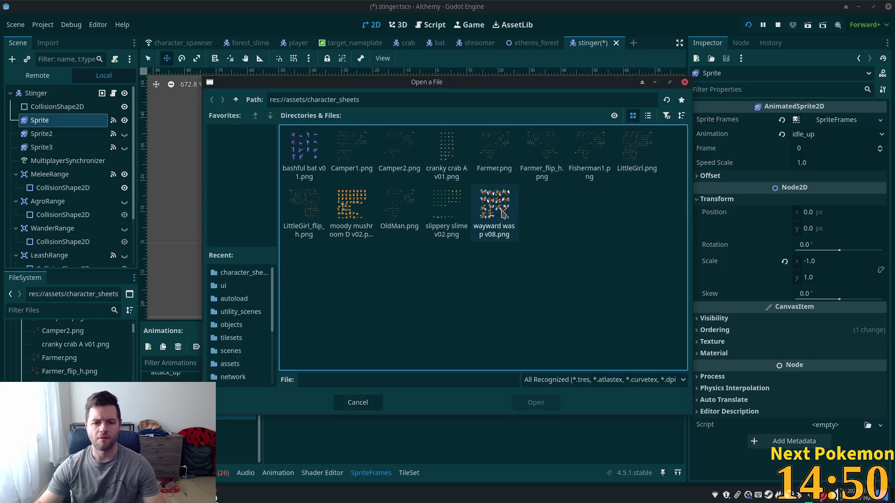
double_click(480, 191)
left_click_drag(344, 232, 474, 221)
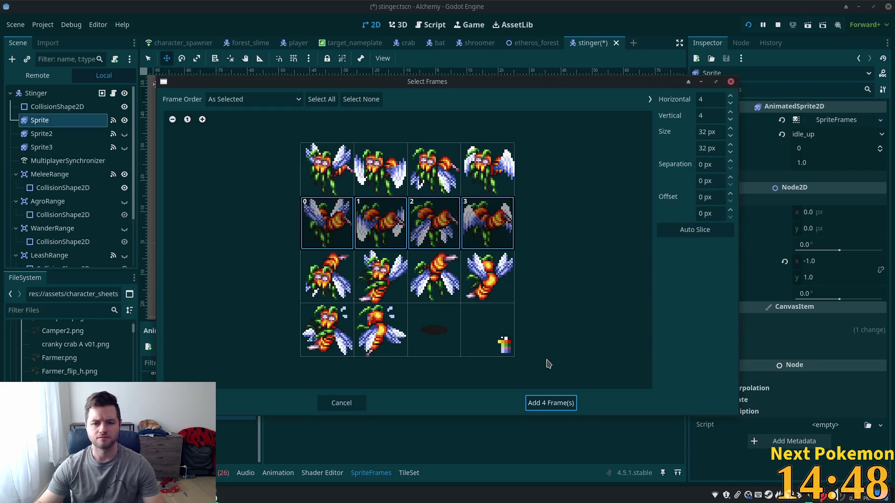
left_click(549, 403)
- Clear the walk animation's old frames and move on to walk_down
key("Down")
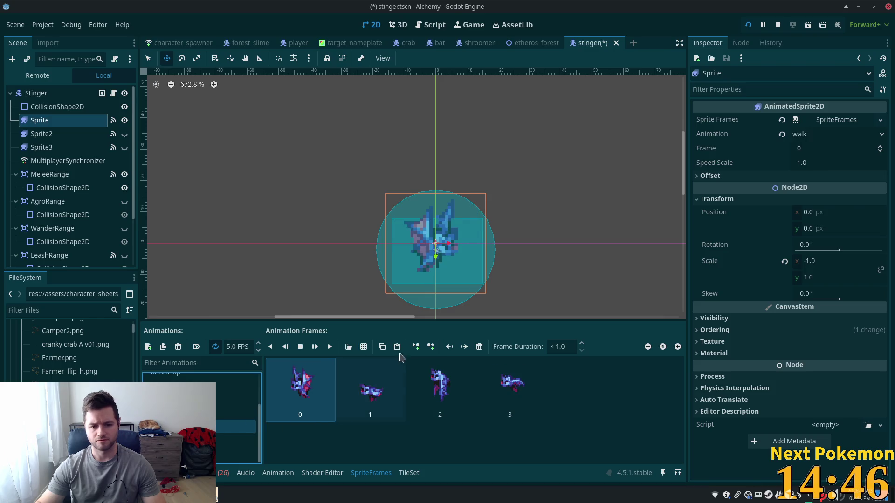
left_click(479, 347)
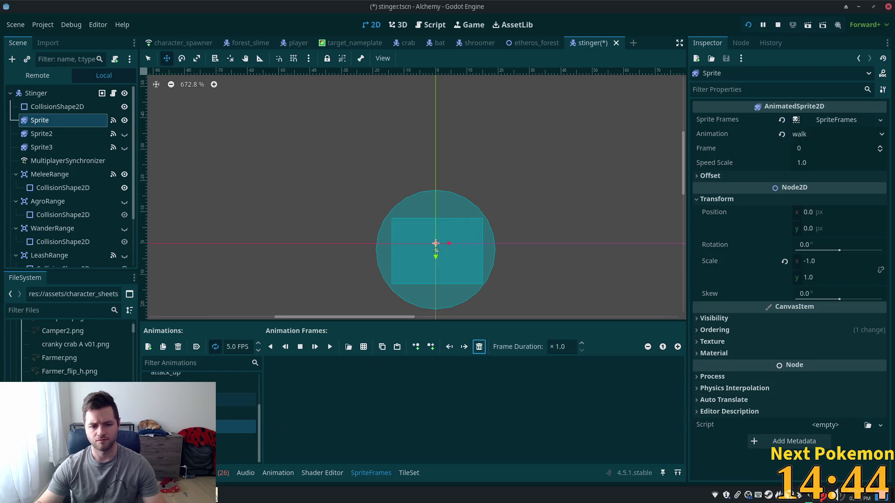
key("Up")
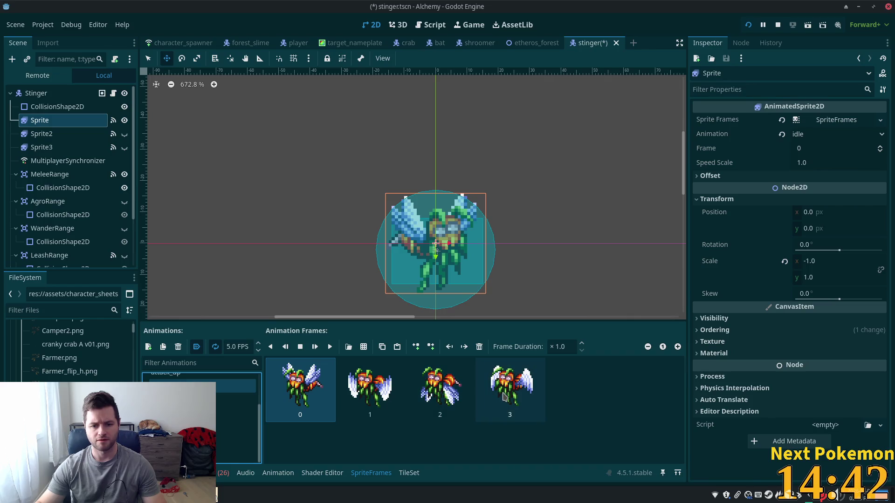
key("ctrl+a")
left_click(370, 402)
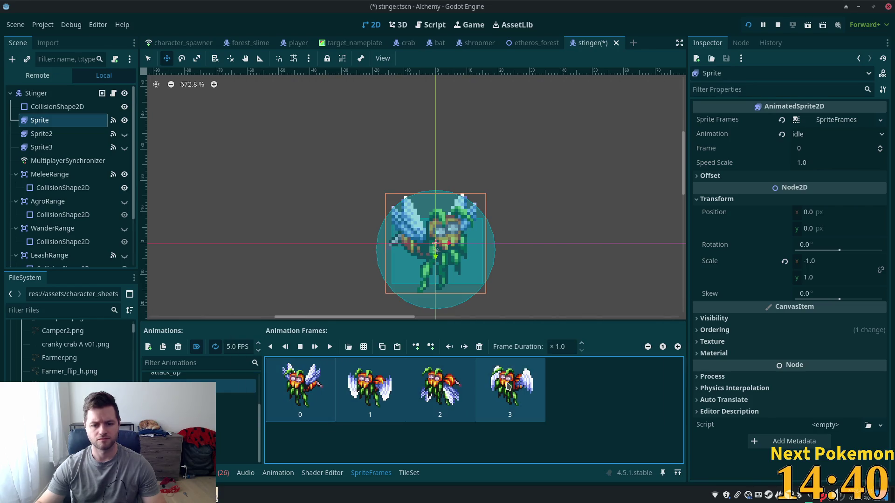
key("Down")
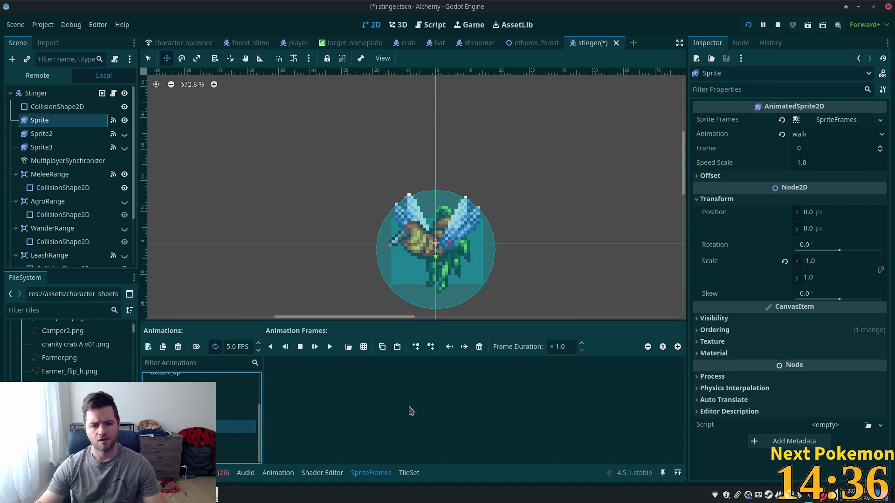
key("Down")
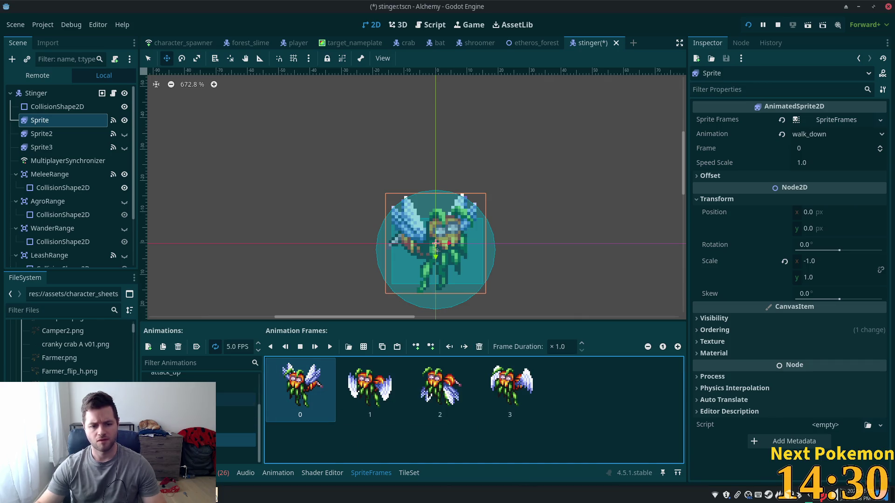
- Review idle_down, idle_up and walk_up, undo two frame changes, then save and close stinger.tscn
left_click(233, 399)
left_click(235, 413)
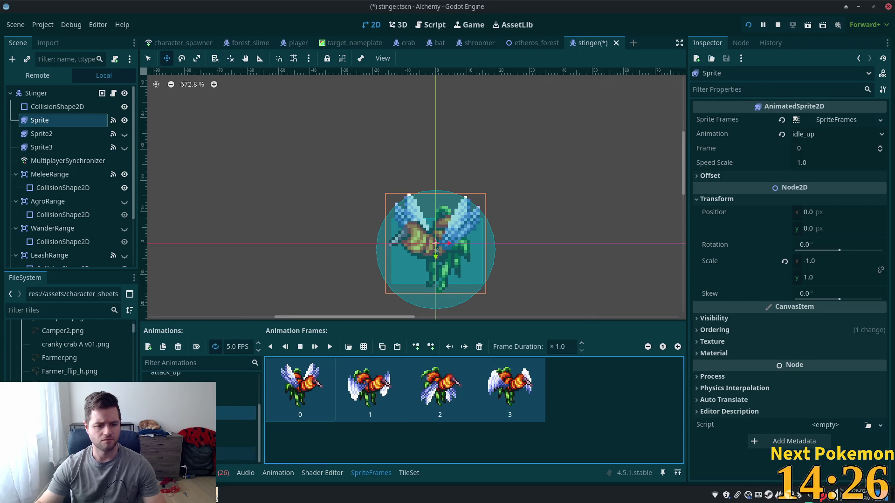
left_click(236, 453)
left_click(344, 399)
left_click(294, 401)
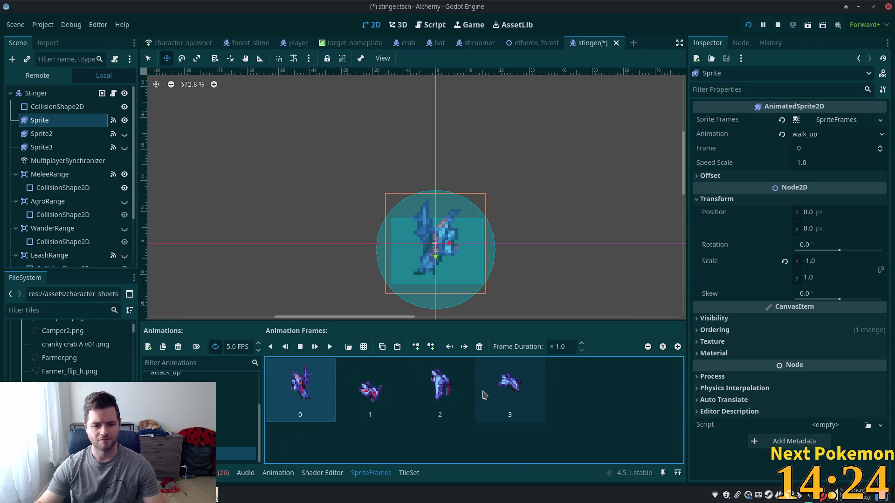
key("ctrl+z")
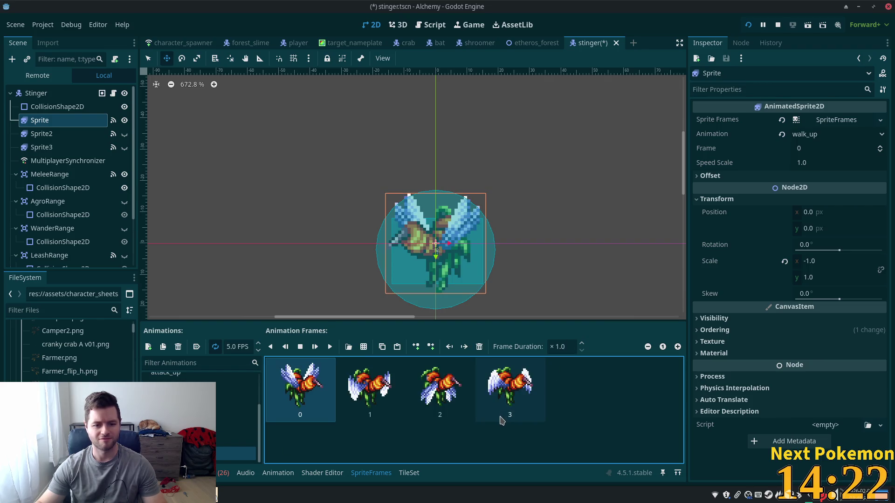
key("ctrl+z")
key("ctrl+s")
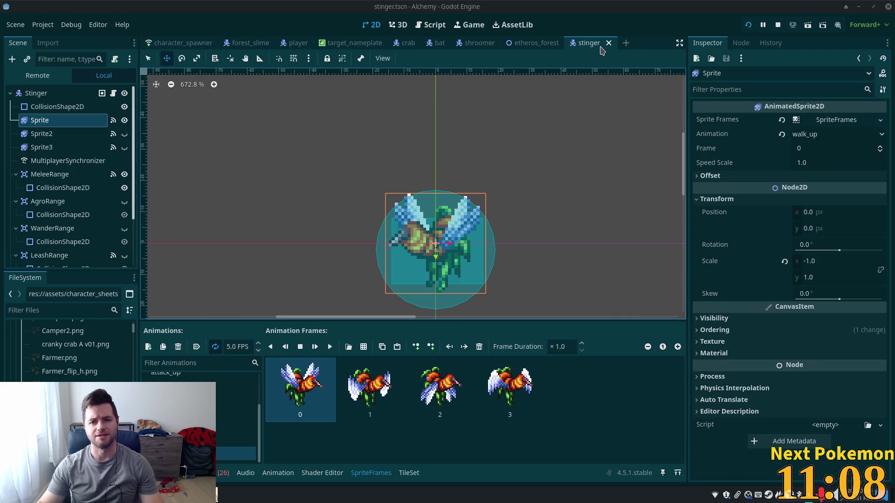
left_click(609, 43)
- Close etheros_forest, reopen stinger.tscn through the quick-open search, and select the Stinger root
left_click(567, 43)
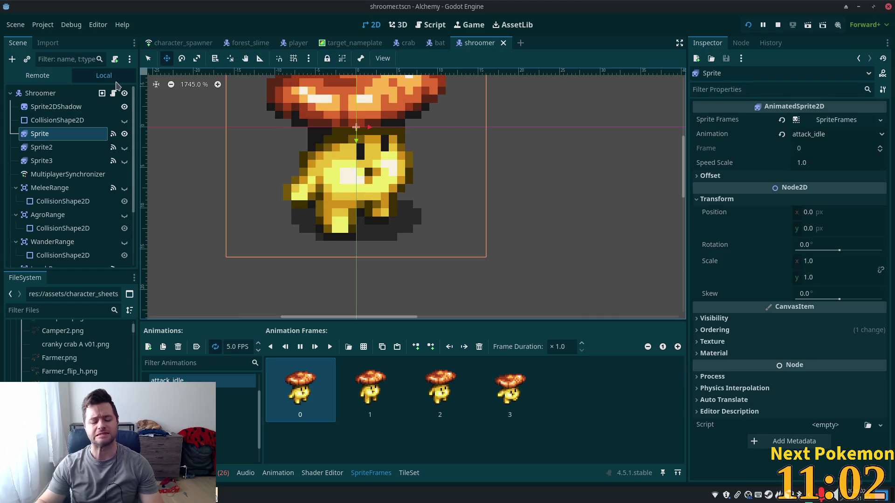
key("shift+alt+o")
type("stom")
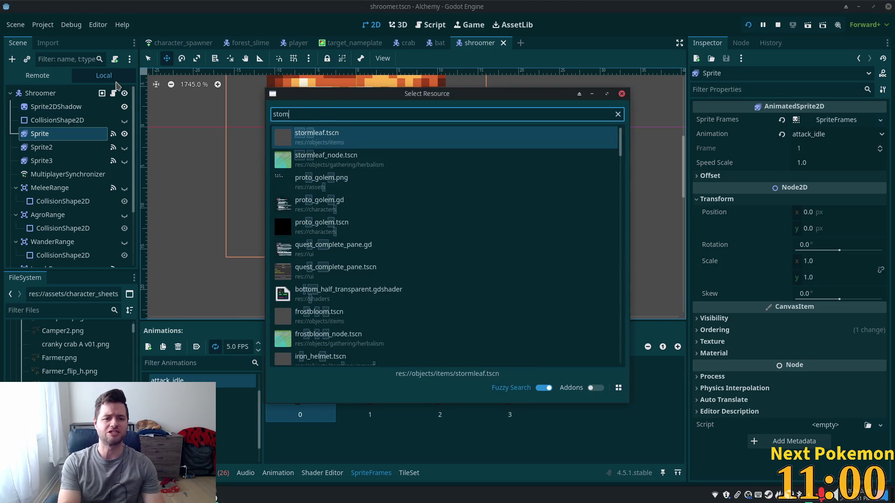
key("BackSpace")
key("BackSpace")
type("inger")
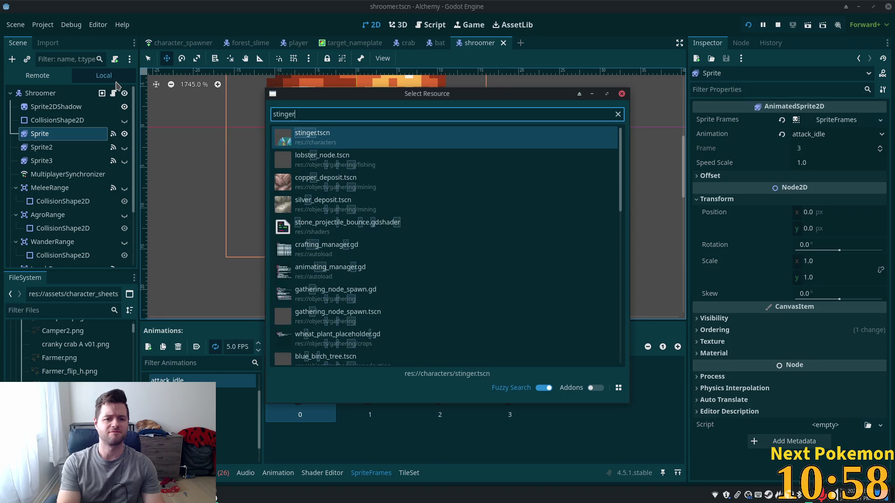
double_click(375, 133)
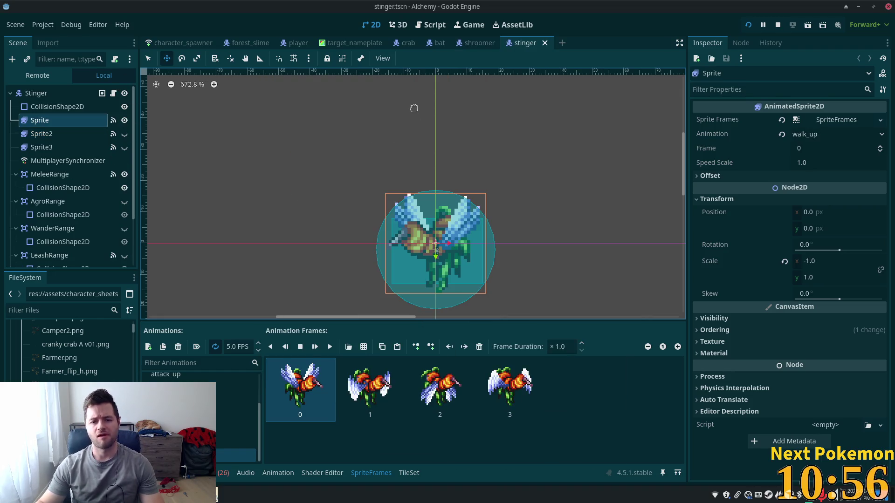
left_click(36, 93)
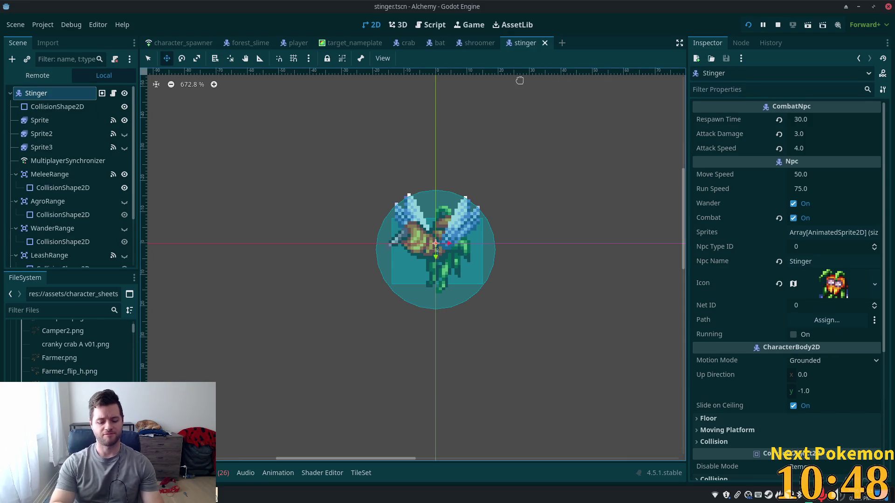
- Open the ouros_highlands.tscn map scene by searching 'highl' in Quick Open
key("shift+alt+o")
type("hi")
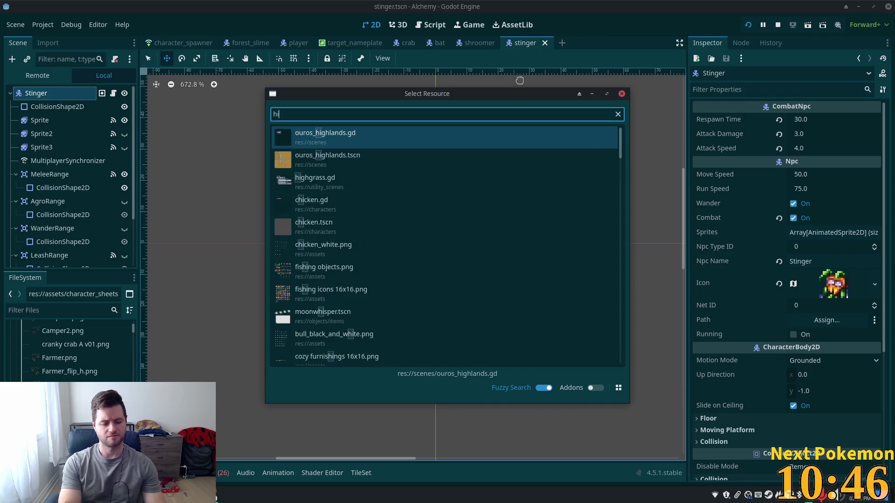
type("ghl")
double_click(379, 159)
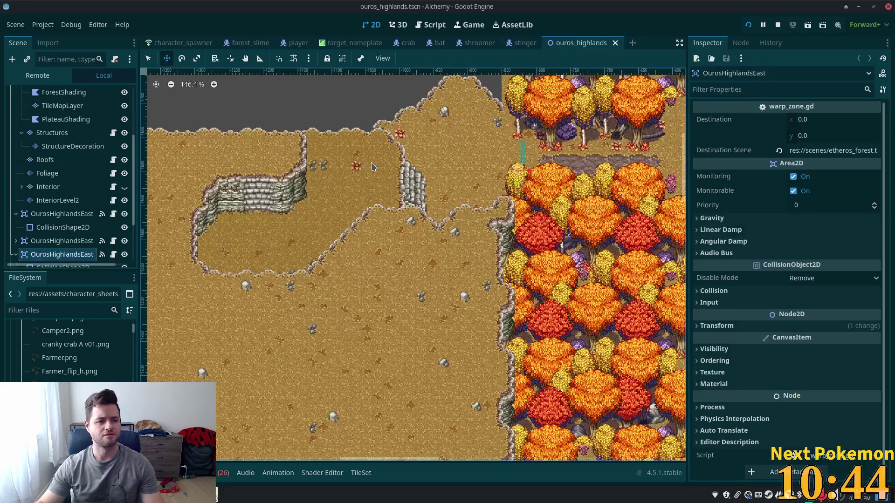
- Zoom and pan around the highlands map to survey the open plateau
scroll(417, 250, "down", 8)
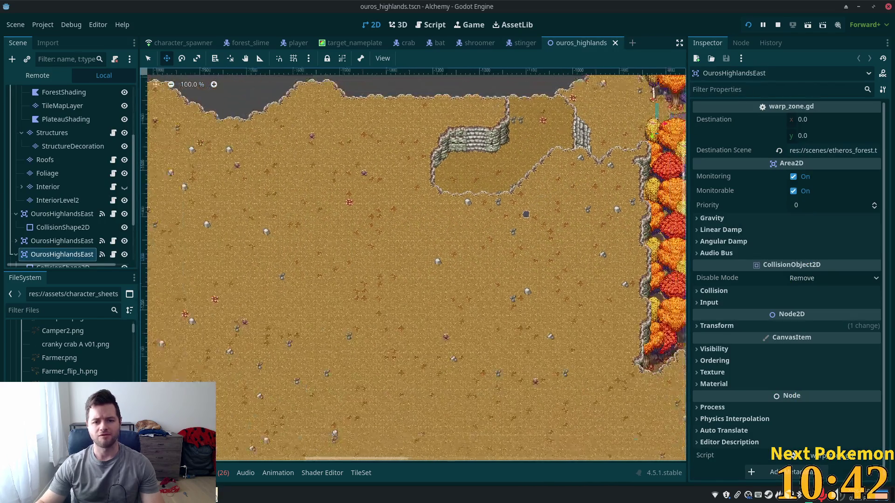
left_click_drag(502, 245, 460, 169)
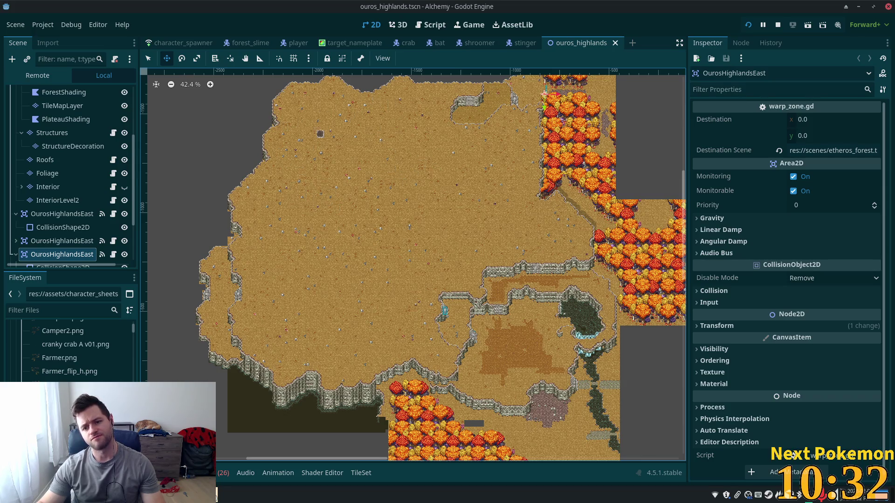
scroll(527, 195, "down", 4)
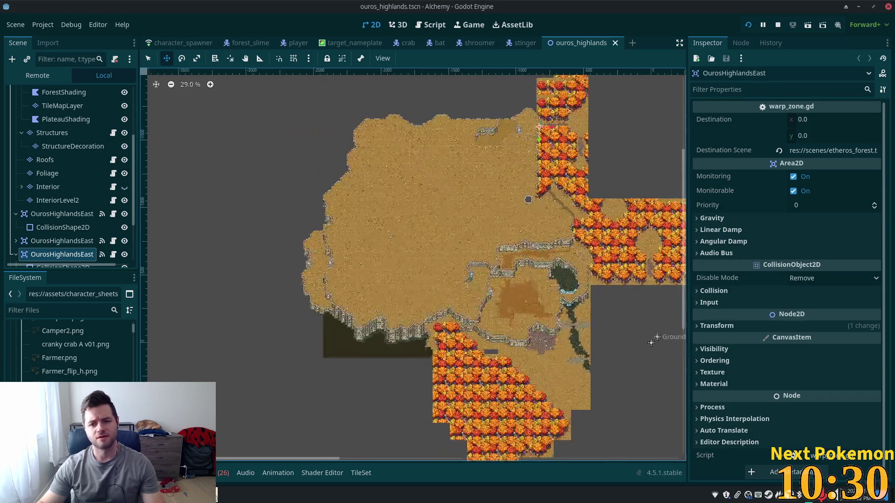
mouse_move(622, 301)
left_mouse_down()
mouse_move(368, 240)
mouse_move(572, 330)
left_mouse_up()
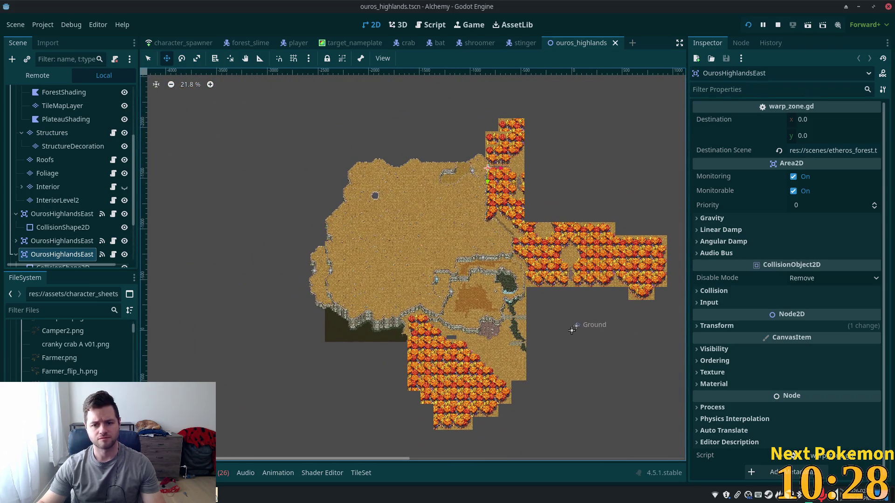
scroll(405, 208, "up", 4)
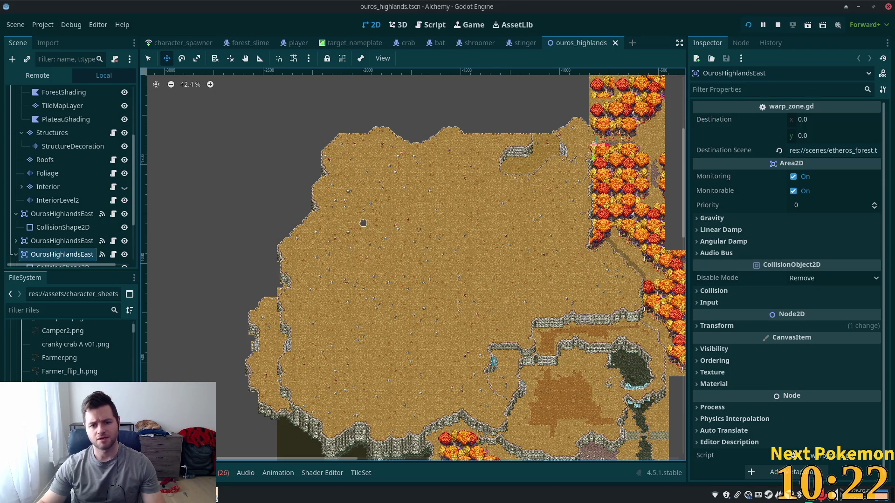
scroll(364, 224, "up", 5)
scroll(380, 215, "right", 5)
scroll(381, 215, "up", 2)
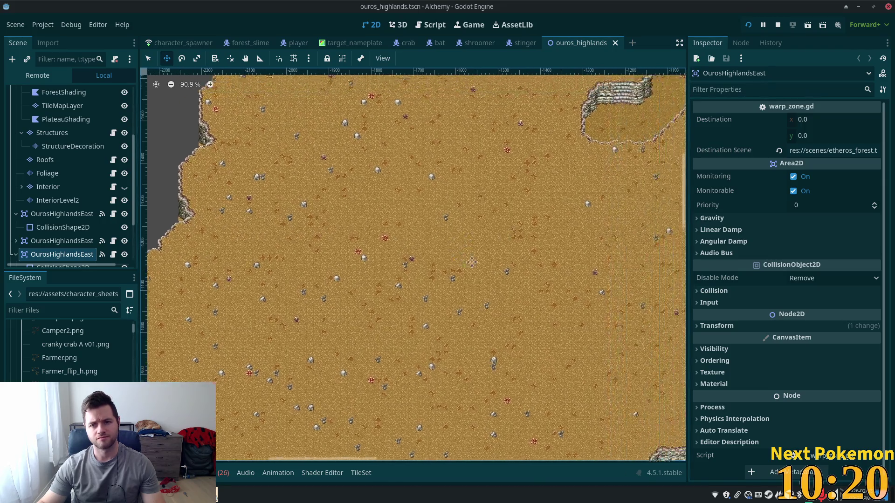
scroll(327, 262, "left", 3)
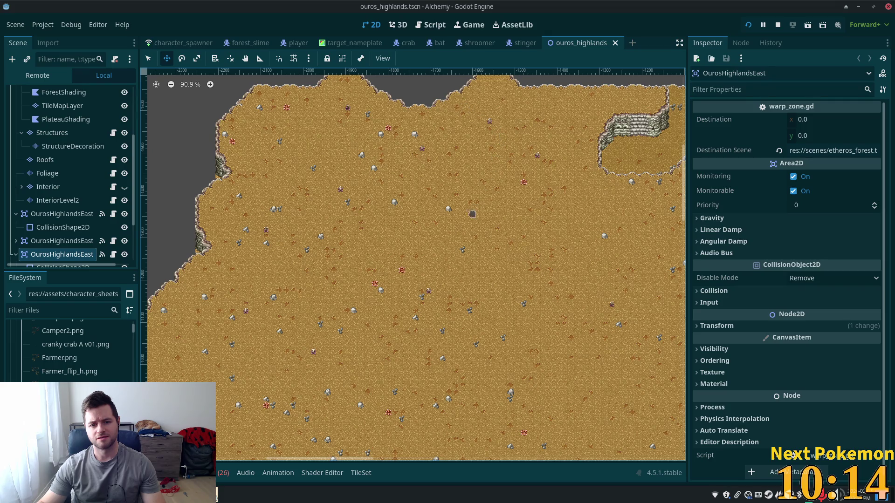
scroll(290, 264, "down", 10)
scroll(462, 350, "up", 12)
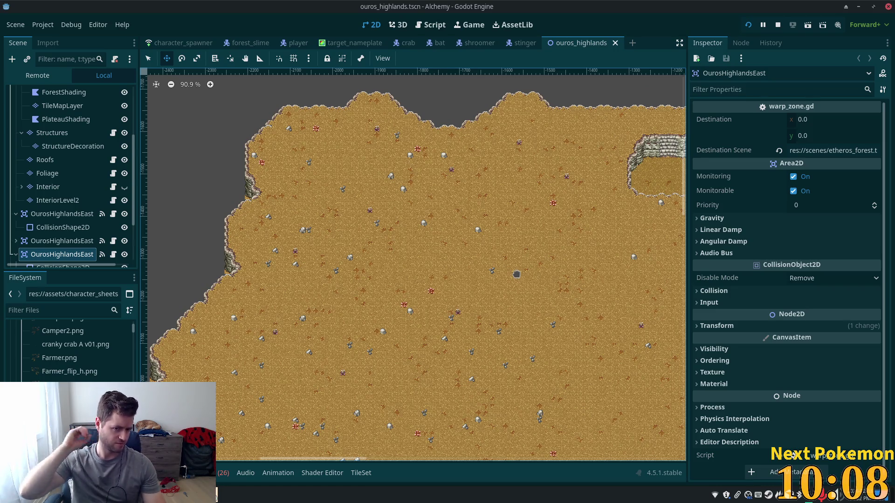
scroll(516, 274, "down", 2)
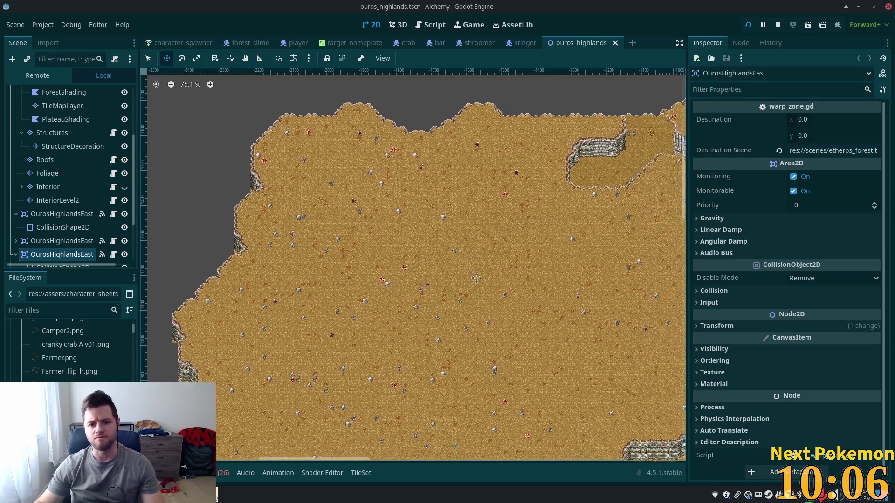
scroll(42, 96, "up", 5)
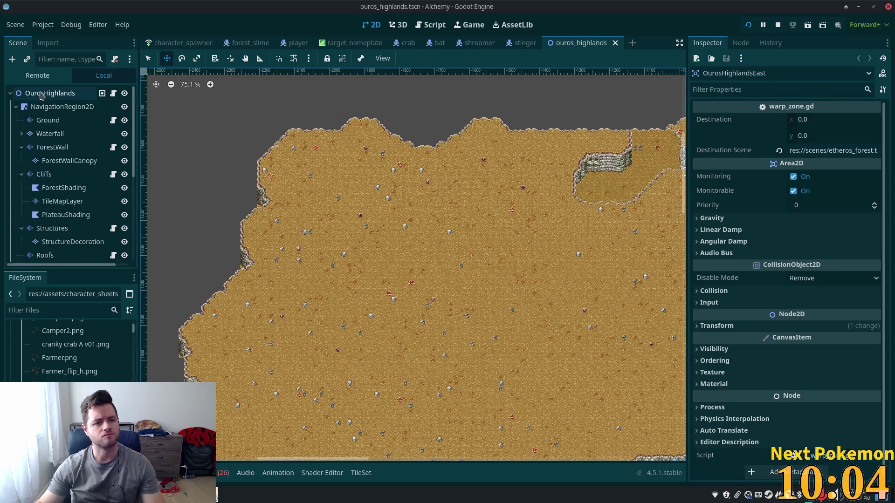
- Add a plain Node under the OurosHighlands root and rename it Stingers
left_click(41, 96)
key("ctrl+a")
left_click(366, 159)
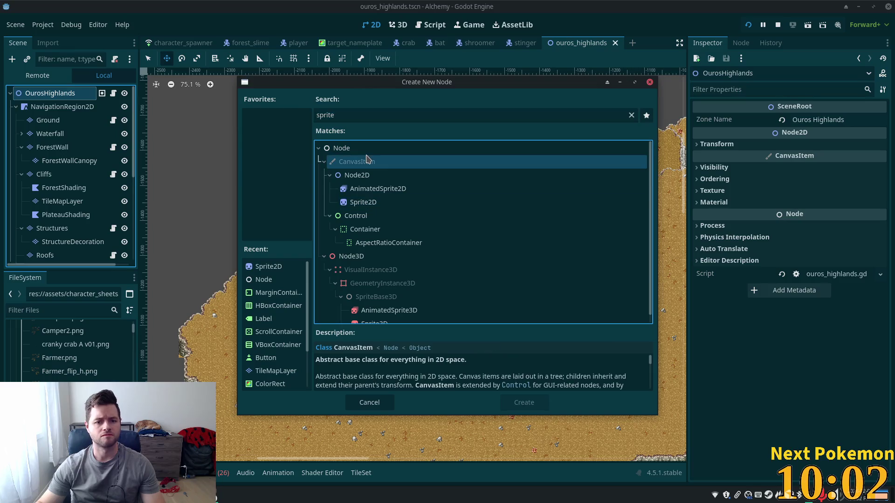
double_click(345, 148)
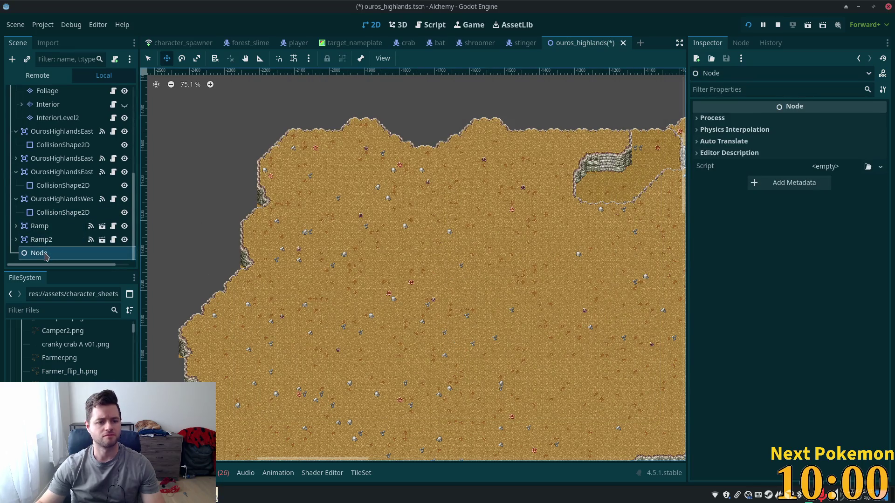
left_click(45, 255)
key("F2")
type("Sting")
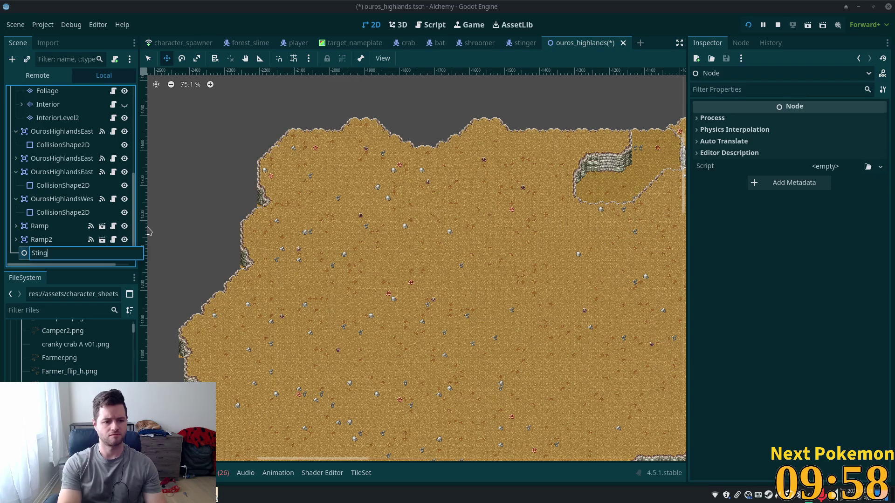
type("ers")
key("Return")
- Instantiate npc_spawn.tscn on the map, rename it NpcSpawnStinger and move it under Stingers
right_click(339, 198)
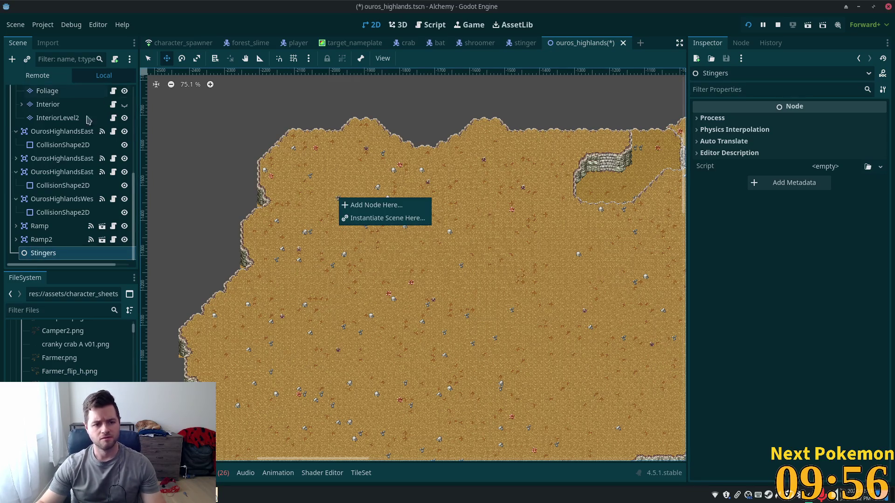
scroll(70, 214, "up", 5)
left_click(50, 94)
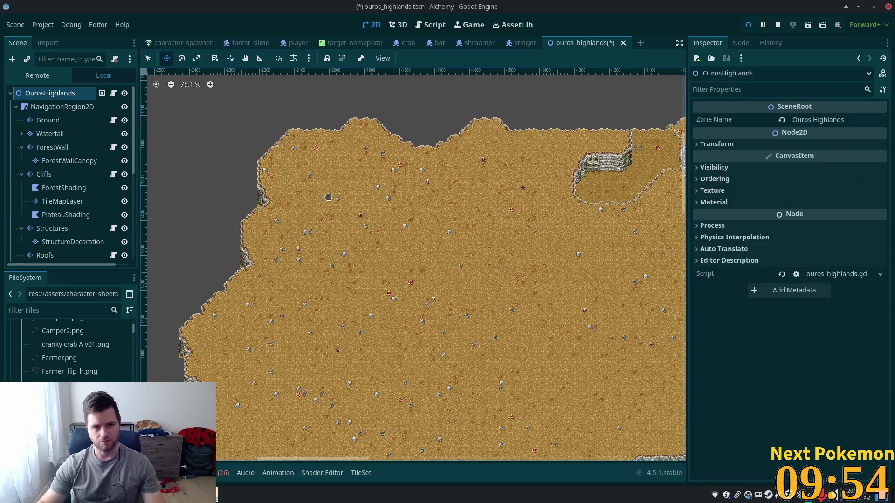
right_click(334, 181)
left_click(371, 201)
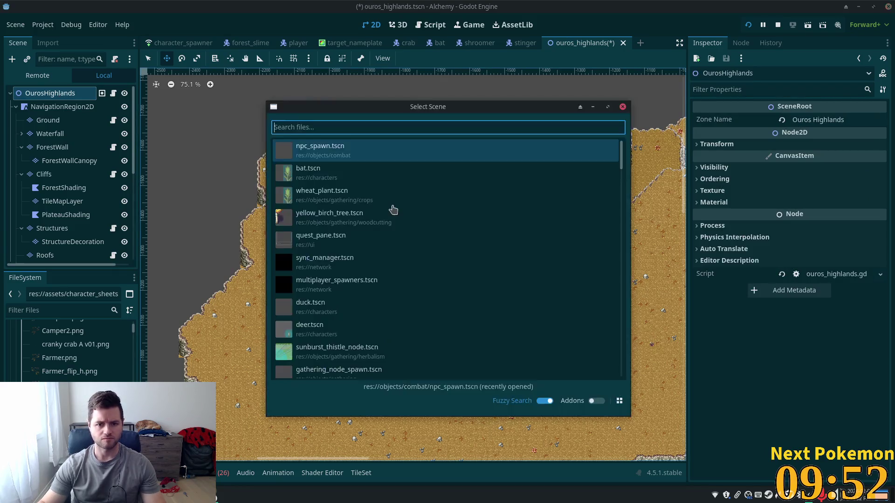
key("Return")
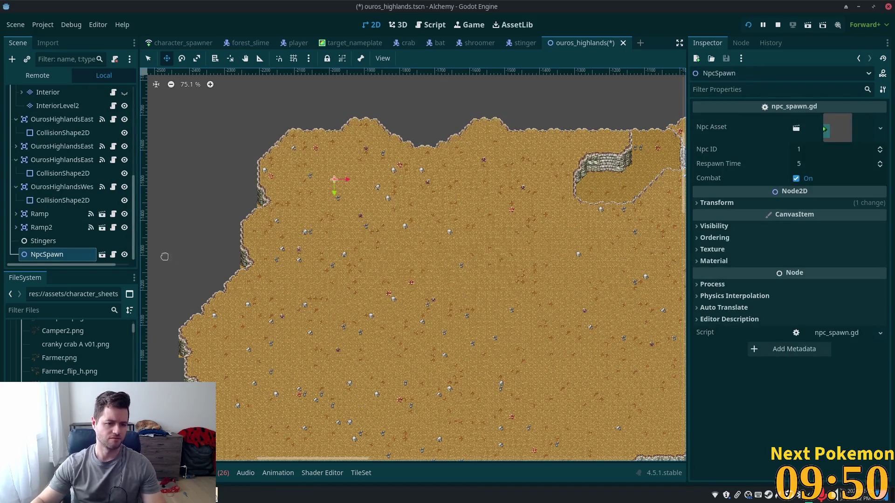
left_click(58, 258)
double_click(74, 256)
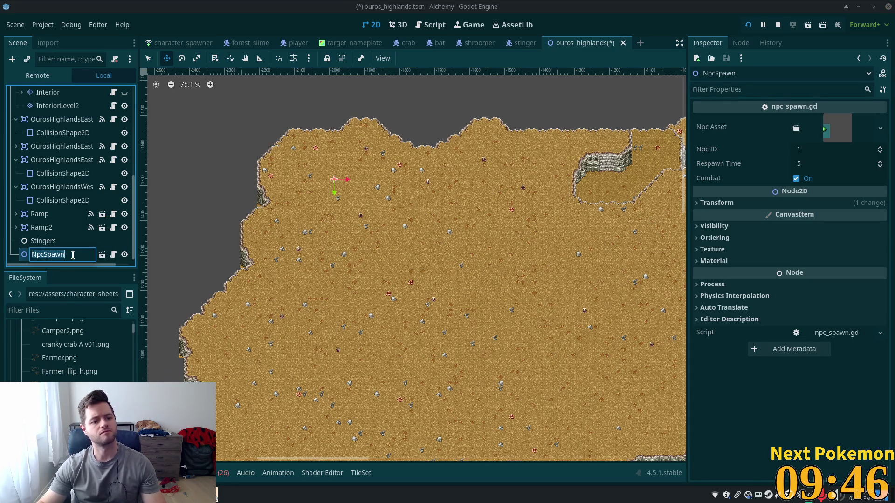
type("Stinger")
key("Return")
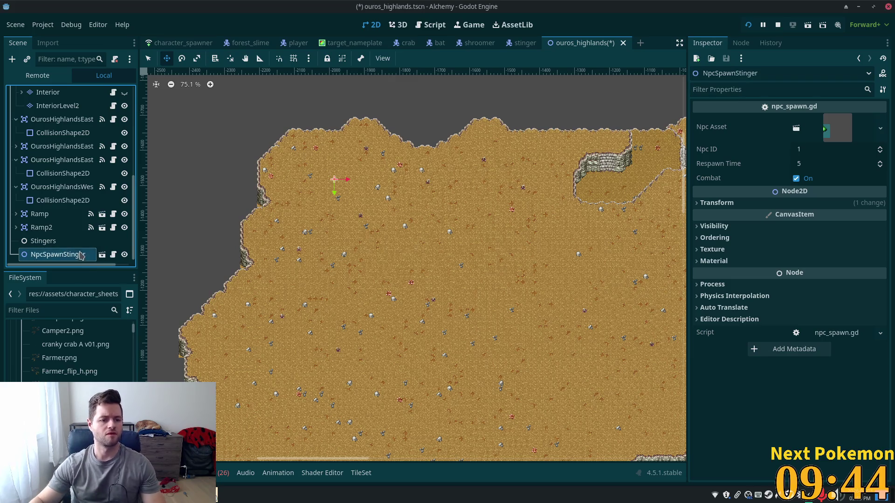
left_click_drag(65, 257, 55, 241)
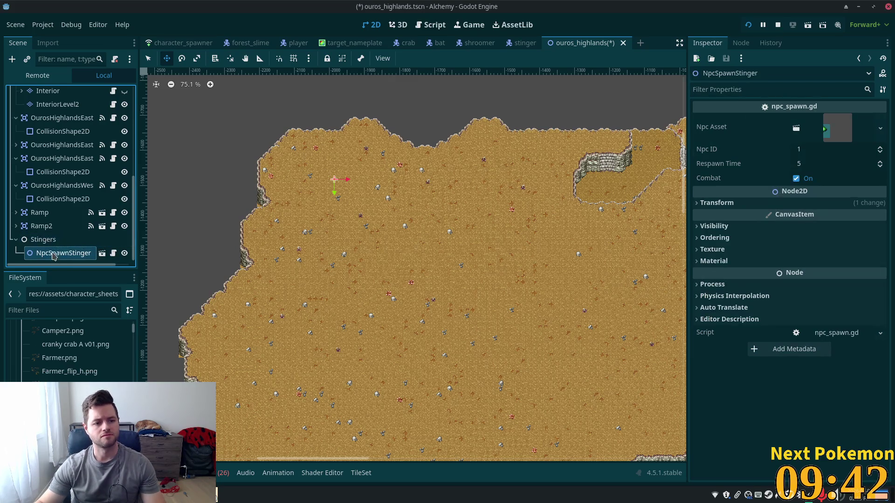
- Assign stinger.tscn, found by filtering 'stinger', as the spawner's NPC asset
left_click(63, 311)
type("stinger")
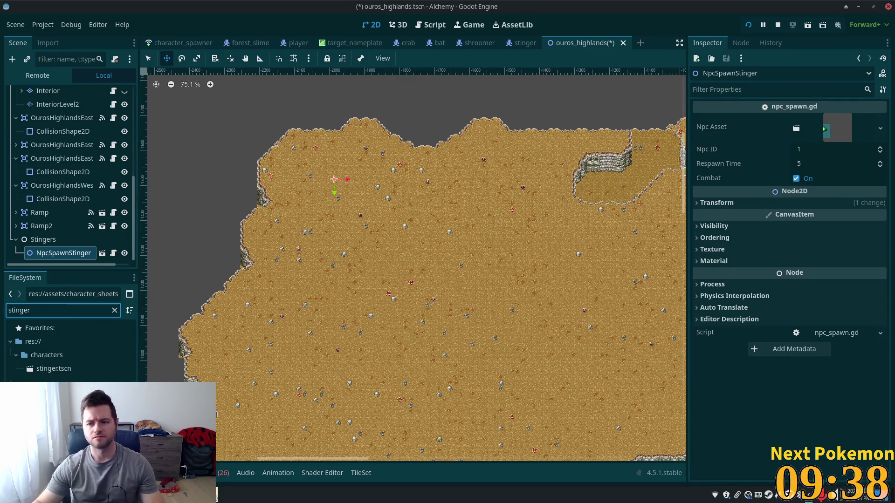
mouse_move(61, 373)
left_mouse_down()
mouse_move(655, 224)
mouse_move(837, 128)
left_mouse_up()
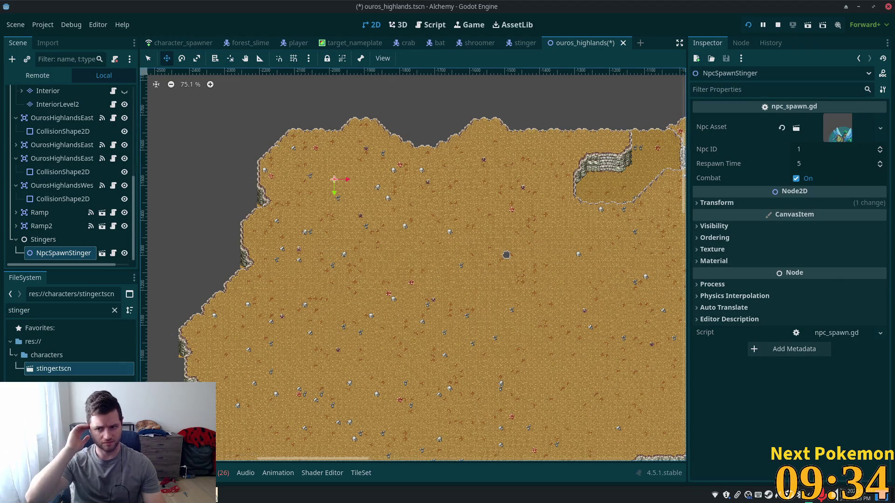
- Turn on Combat and set Respawn Time to 30, then reselect NpcSpawnStinger
left_click(810, 178)
left_click(821, 161)
key("Tab")
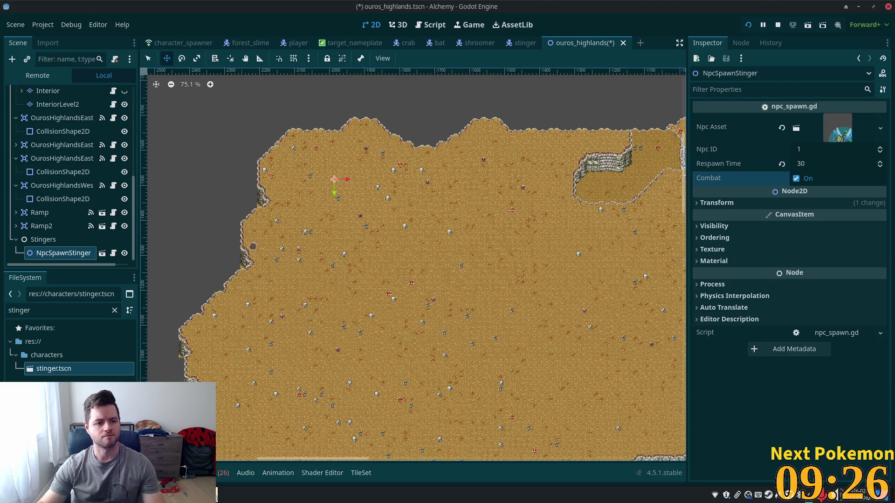
left_click(58, 241)
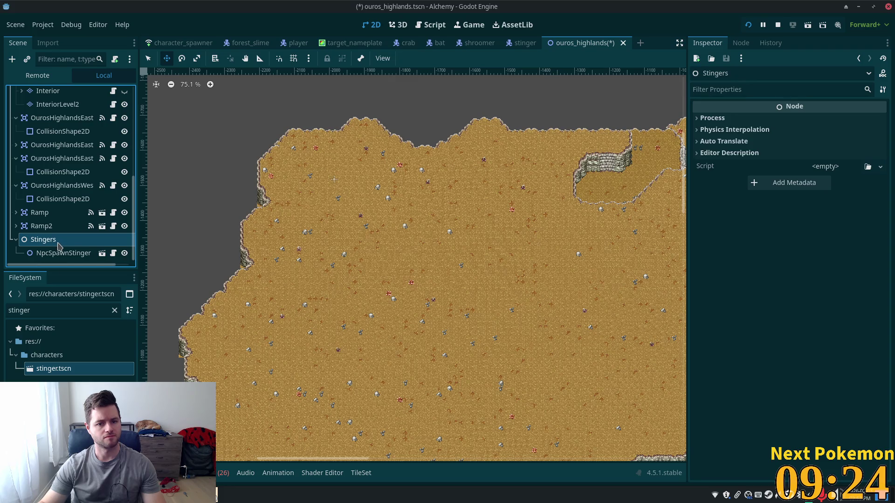
left_click(63, 253)
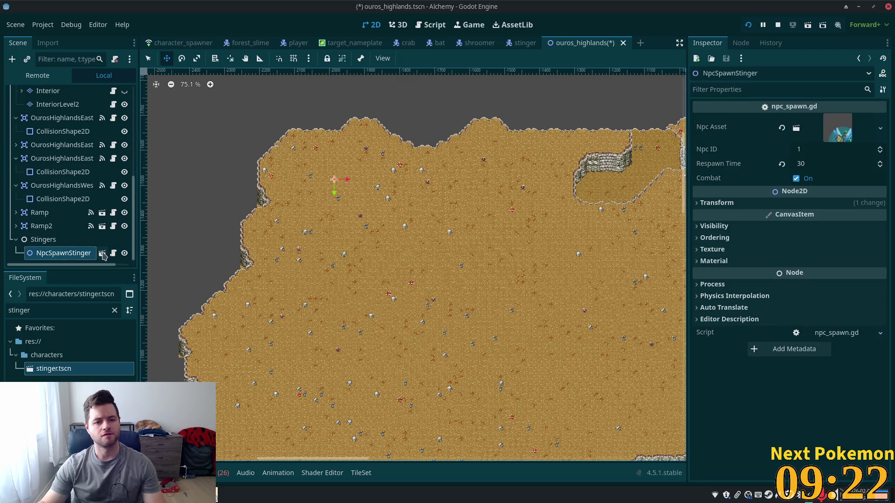
- Duplicate NpcSpawnStinger four times and drag the copies to separate spots on the plateau
key("ctrl+d")
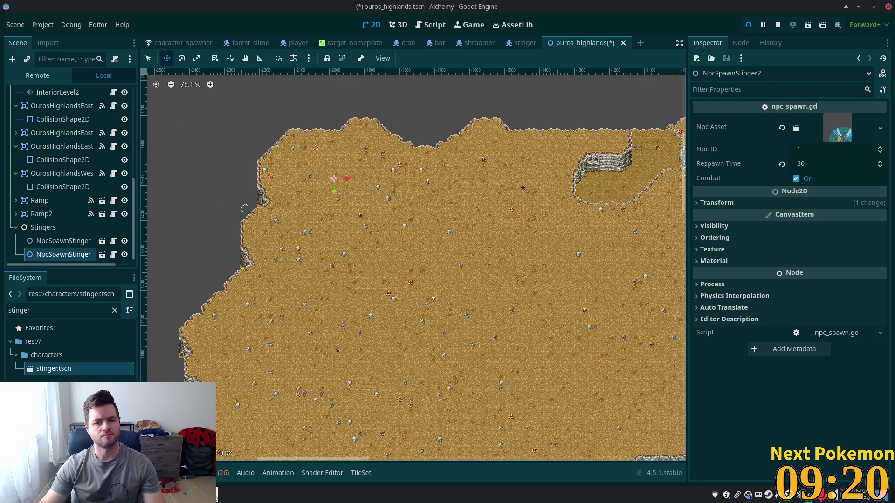
key("ctrl+d")
left_click_drag(287, 229, 152, 272)
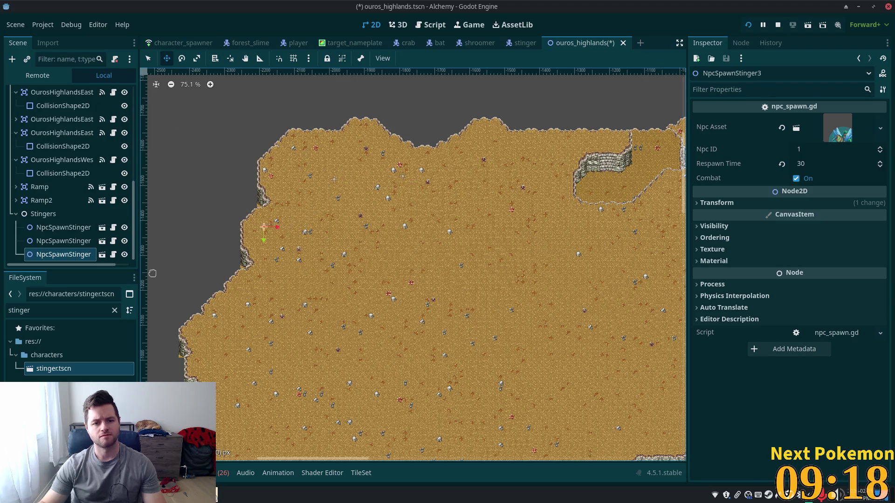
key("ctrl+d")
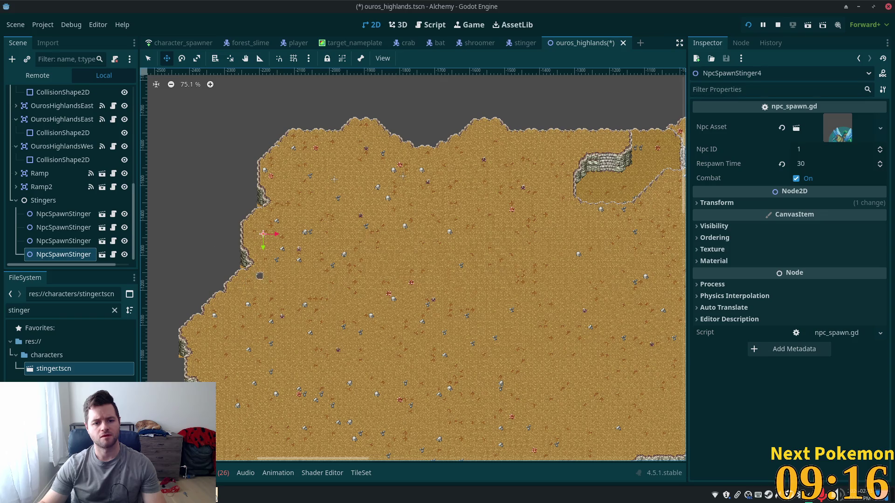
left_click_drag(350, 258, 355, 268)
key("ctrl+d")
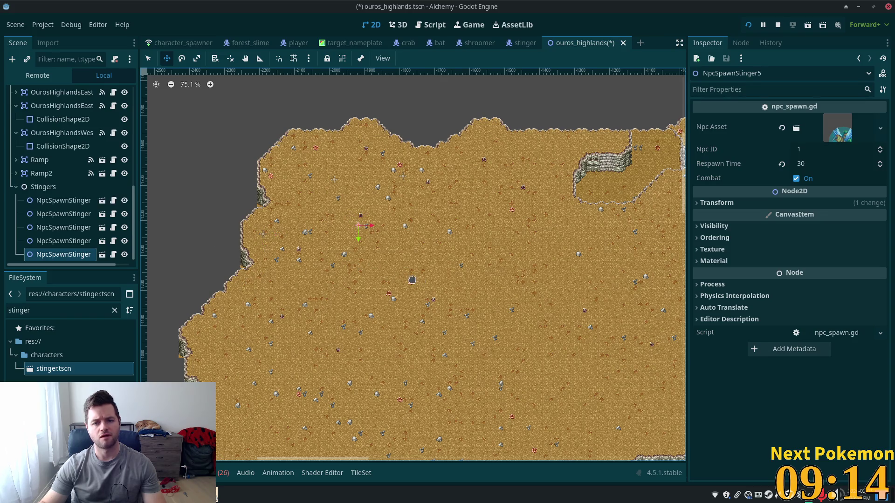
left_click_drag(478, 267, 505, 243)
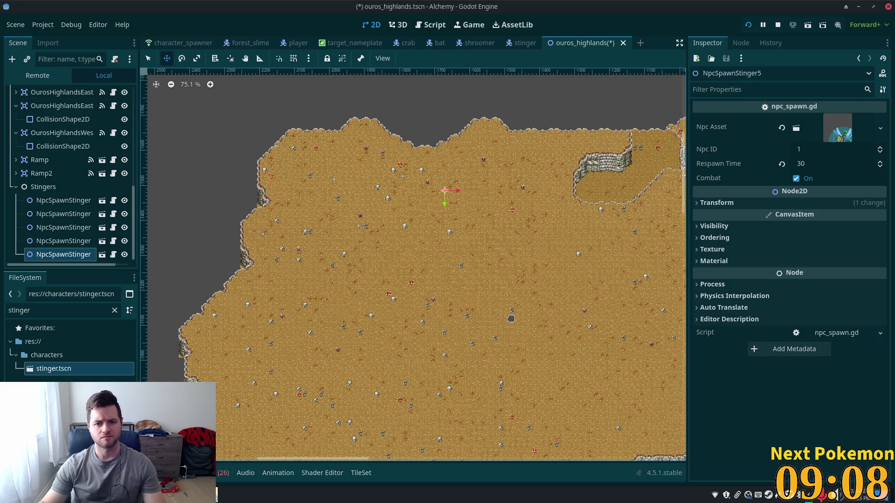
- On the Cliffs layer, select a section of existing stone cliff wall tiles to copy
scroll(471, 244, "up", 2)
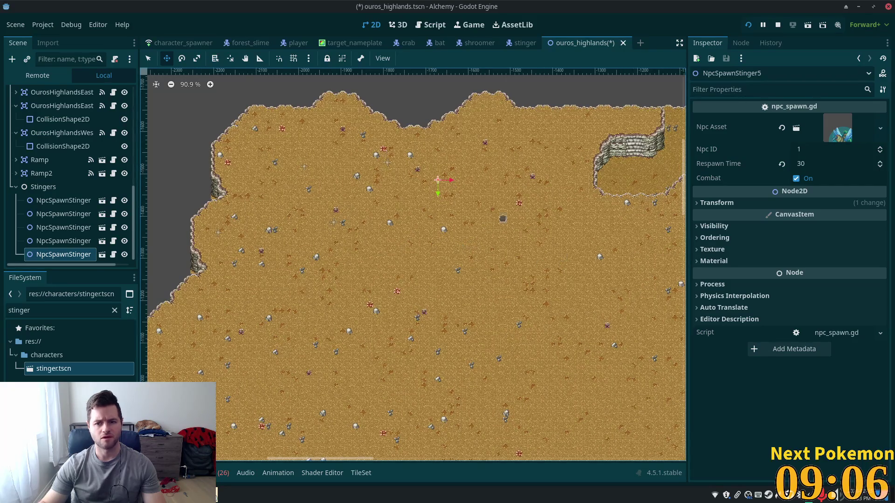
scroll(405, 231, "down", 2)
left_click_drag(440, 292, 342, 175)
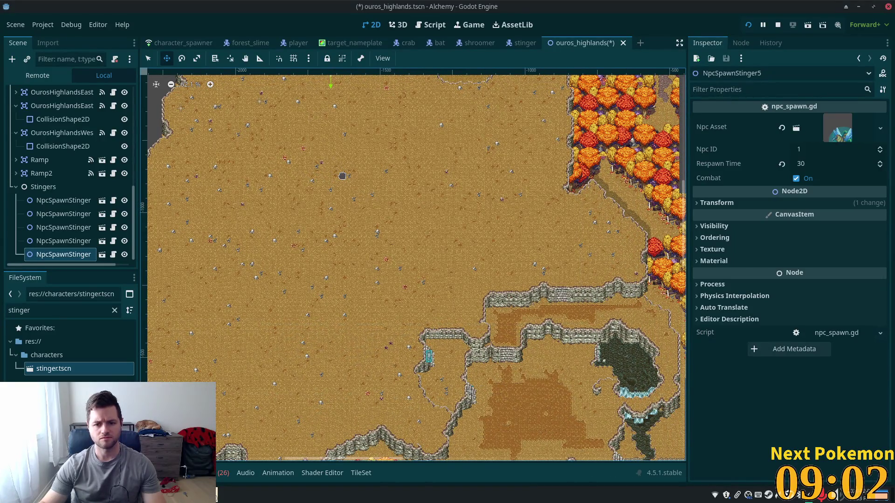
mouse_move(342, 176)
left_mouse_down()
mouse_move(299, 56)
mouse_move(321, 132)
left_mouse_up()
scroll(438, 223, "up", 3)
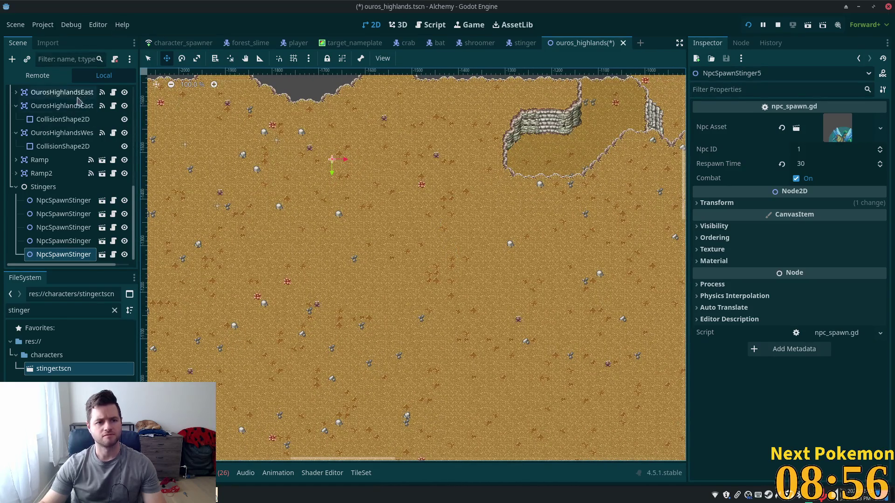
scroll(368, 165, "up", 4)
scroll(65, 159, "up", 3)
scroll(65, 159, "up", 5)
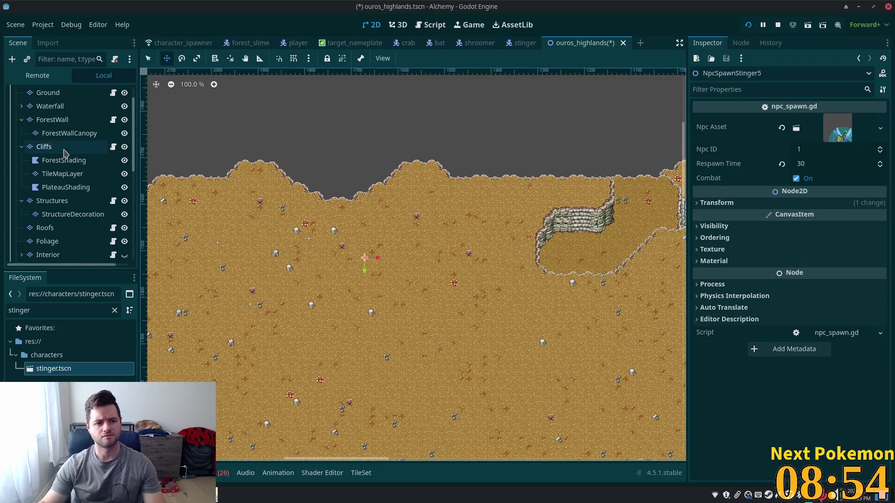
left_click(45, 146)
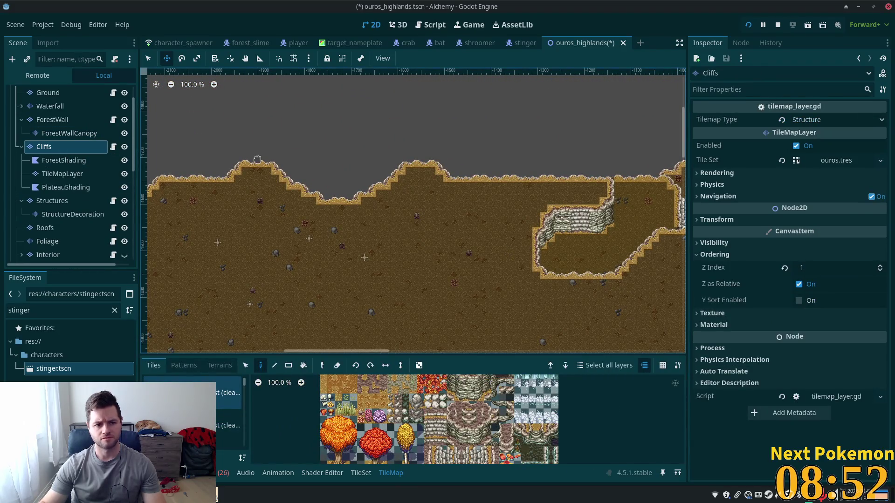
left_click(246, 366)
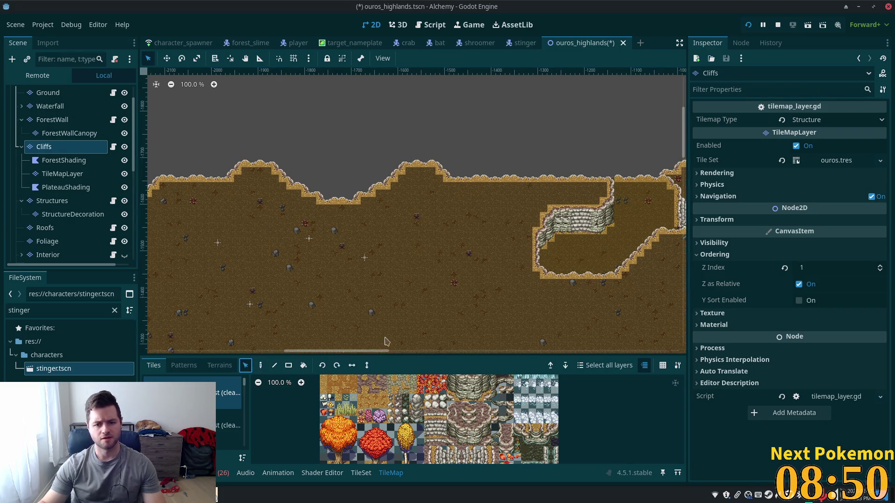
mouse_move(555, 198)
left_mouse_down()
mouse_move(589, 243)
mouse_move(614, 240)
left_mouse_up()
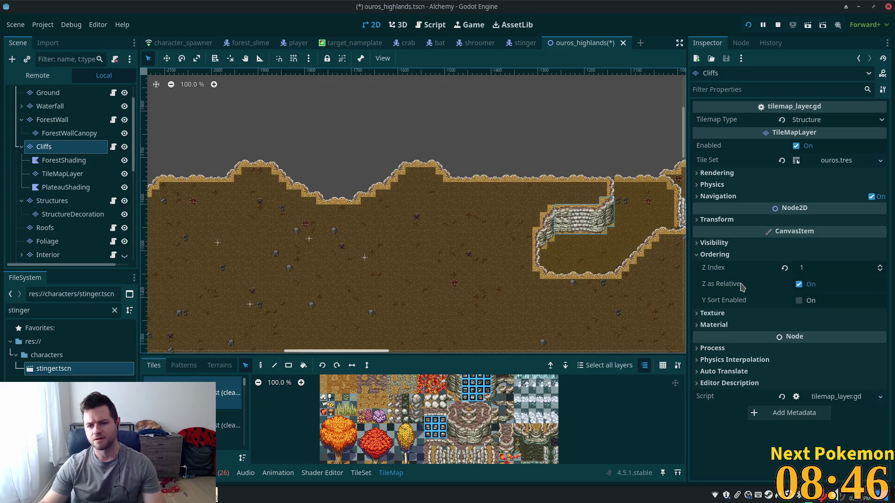
left_click(627, 198)
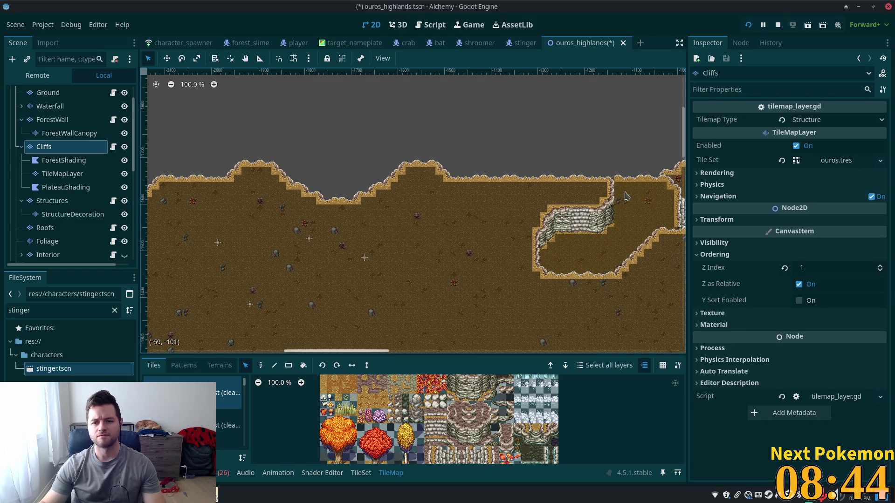
left_click_drag(618, 199, 556, 243)
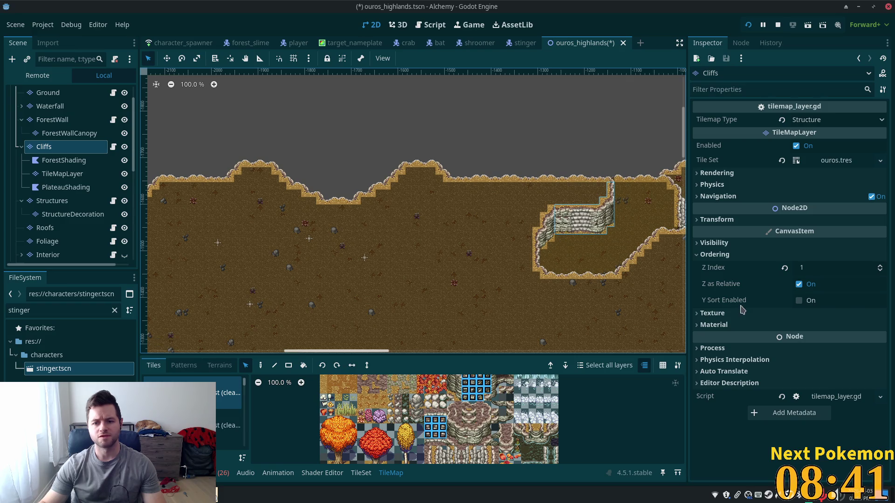
- Stamp the copied cliff wall pattern onto the open plateau ground
left_click(260, 366)
scroll(373, 257, "down", 5)
scroll(373, 257, "left", 3)
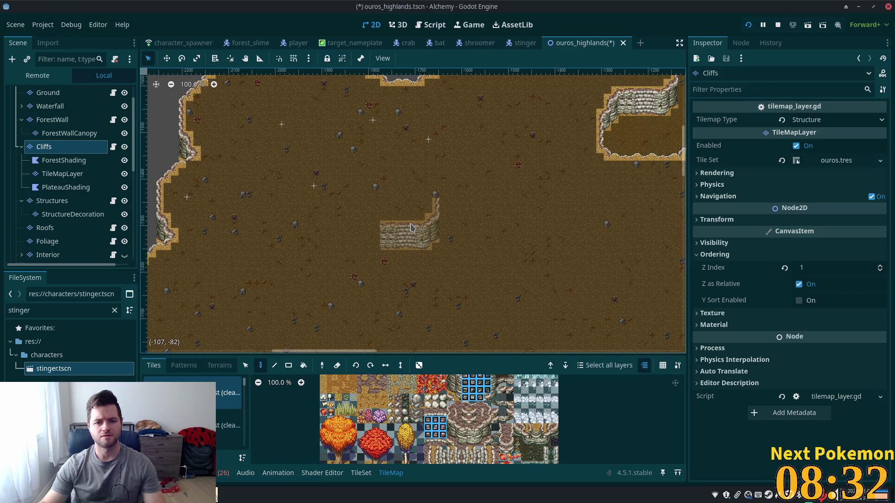
left_click(410, 228)
scroll(447, 187, "down", 4)
scroll(436, 143, "down", 5)
scroll(430, 262, "up", 3)
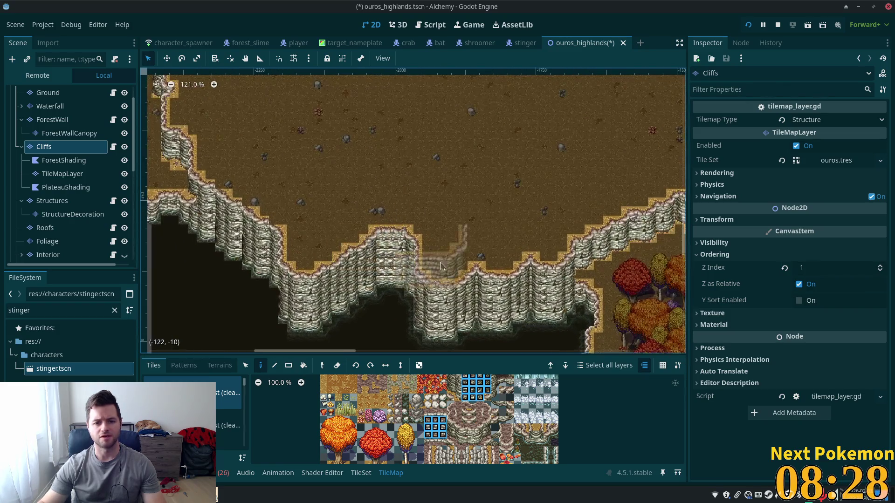
- Copy another block of cliff wall tiles and stamp it to extend the new wall
mouse_move(586, 186)
left_mouse_down()
mouse_move(455, 219)
mouse_move(304, 118)
mouse_move(221, 342)
left_mouse_up()
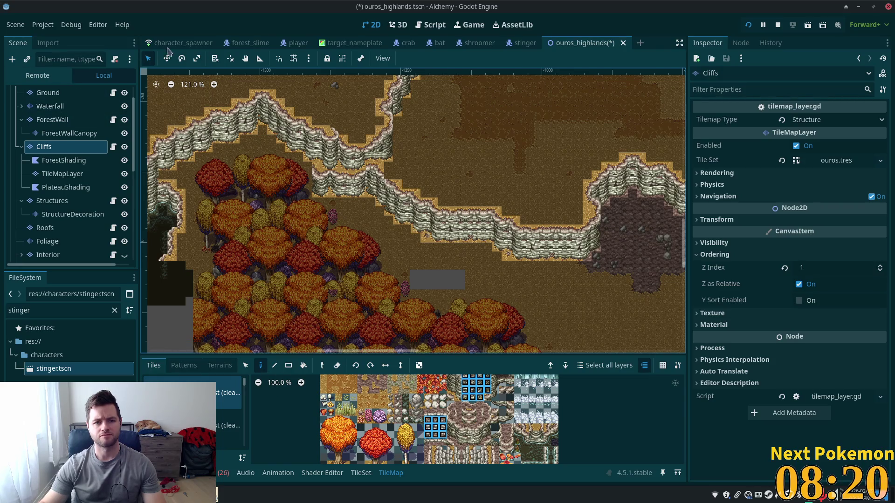
left_click(246, 365)
left_click_drag(451, 244, 486, 257)
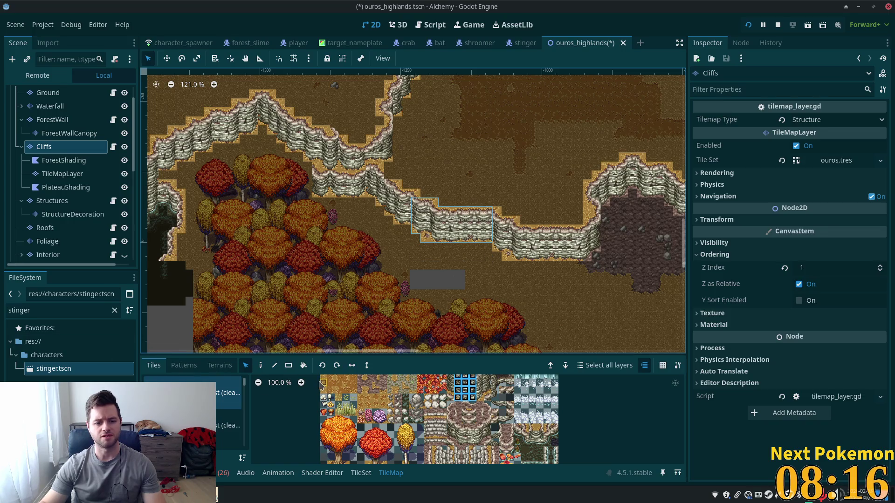
left_click(261, 365)
scroll(611, 306, "left", 10)
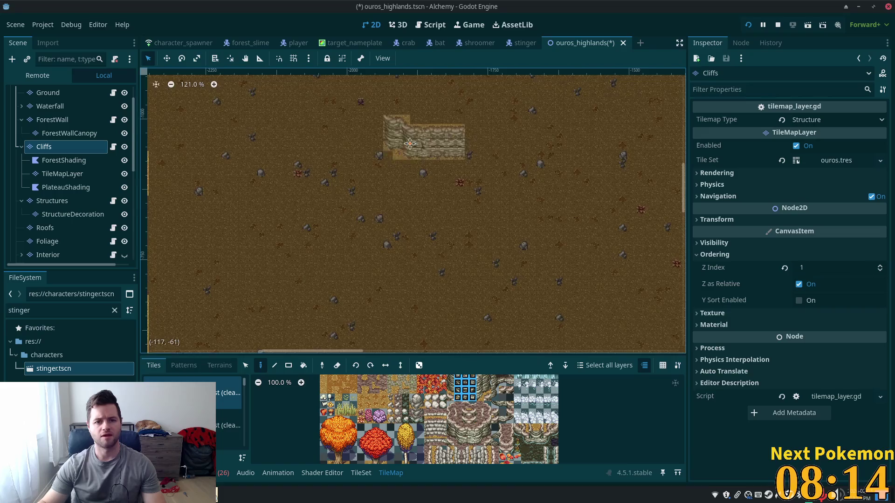
scroll(504, 330, "down", 1)
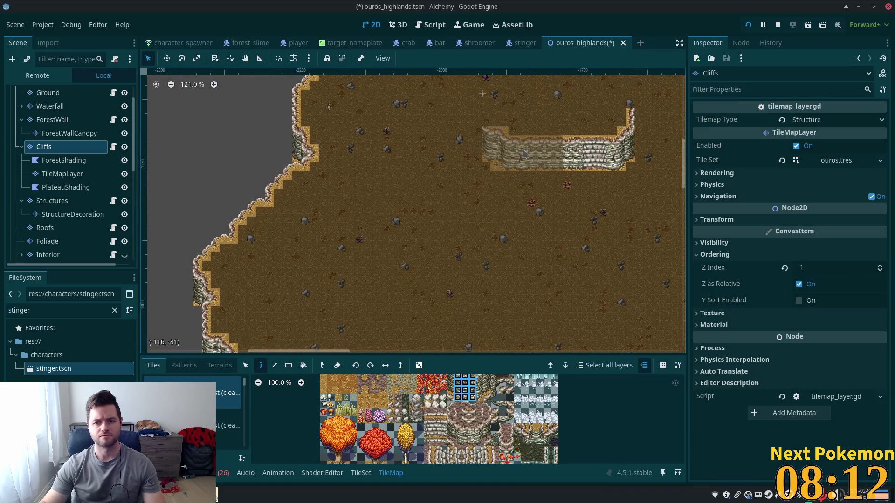
left_click(522, 153)
- Move the view along the new wall and ready the Paint tool for more stamping
scroll(550, 256, "right", 8)
scroll(163, 87, "up", 9)
scroll(647, 242, "down", 5)
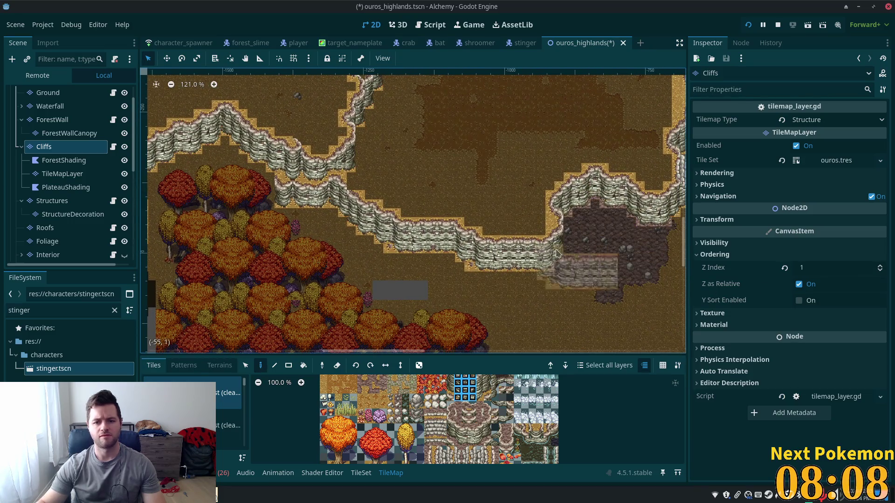
scroll(403, 232, "right", 6)
scroll(403, 232, "right", 5)
scroll(403, 232, "up", 2)
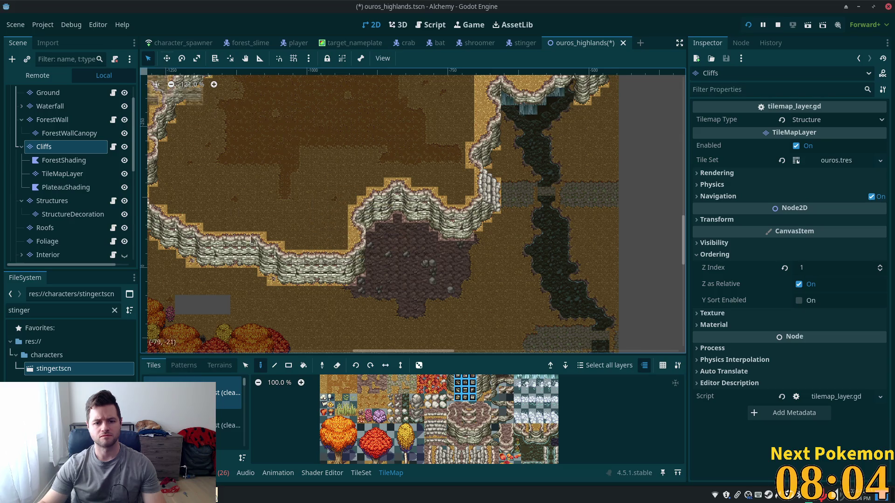
left_click(246, 366)
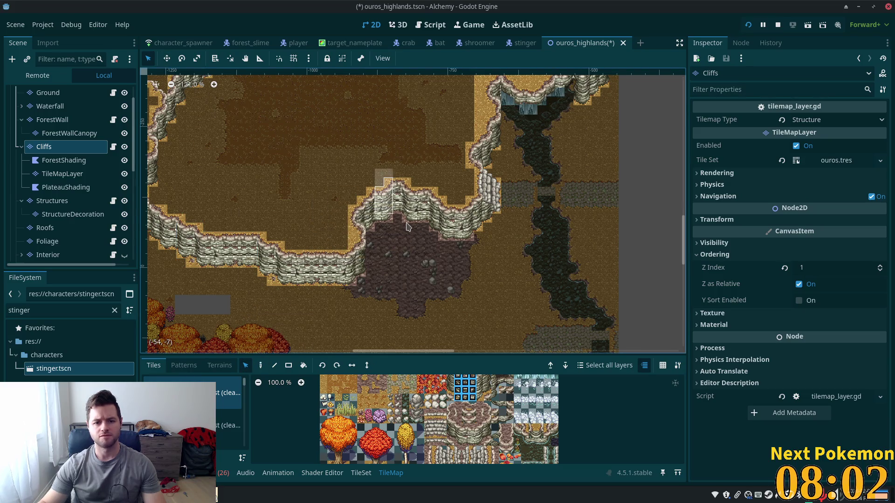
scroll(299, 194, "left", 20)
scroll(299, 193, "up", 10)
scroll(289, 260, "up", 10)
scroll(288, 260, "left", 2)
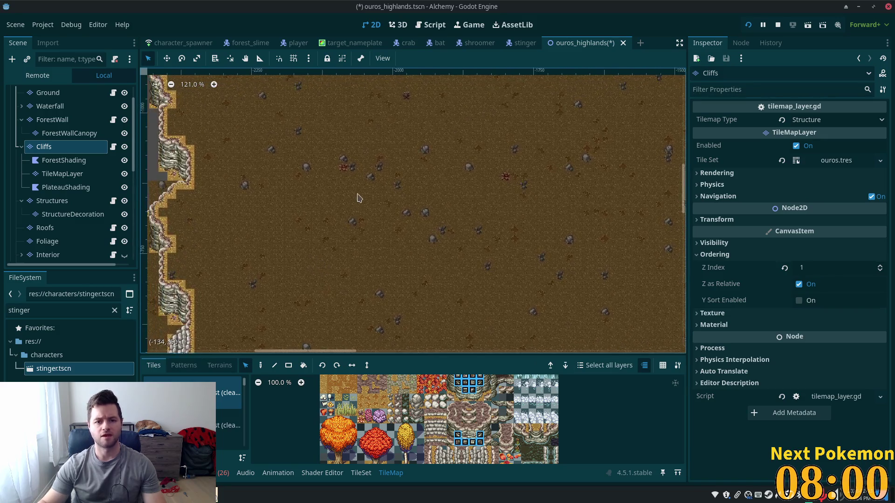
left_click(260, 365)
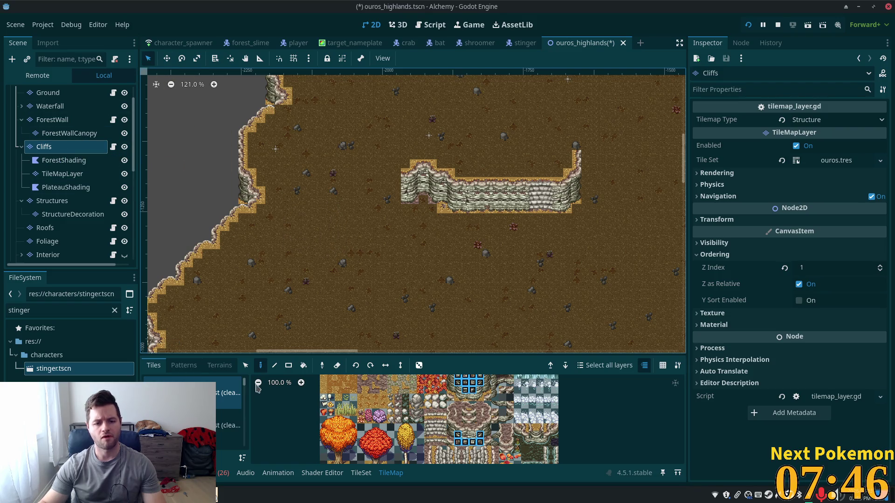
- Copy part of the new horizontal cliff wall as the paint pattern
left_click(246, 366)
left_click_drag(449, 171, 509, 212)
left_click(496, 278)
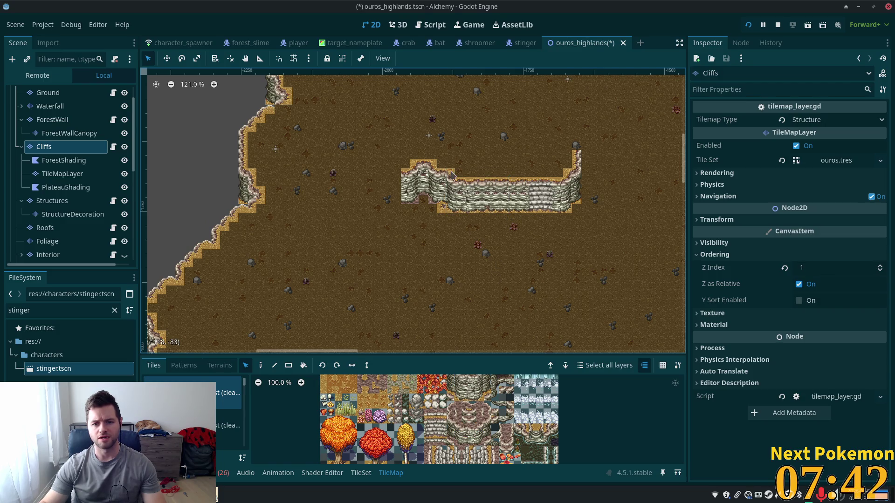
mouse_move(456, 177)
left_mouse_down()
mouse_move(503, 223)
mouse_move(526, 222)
left_mouse_up()
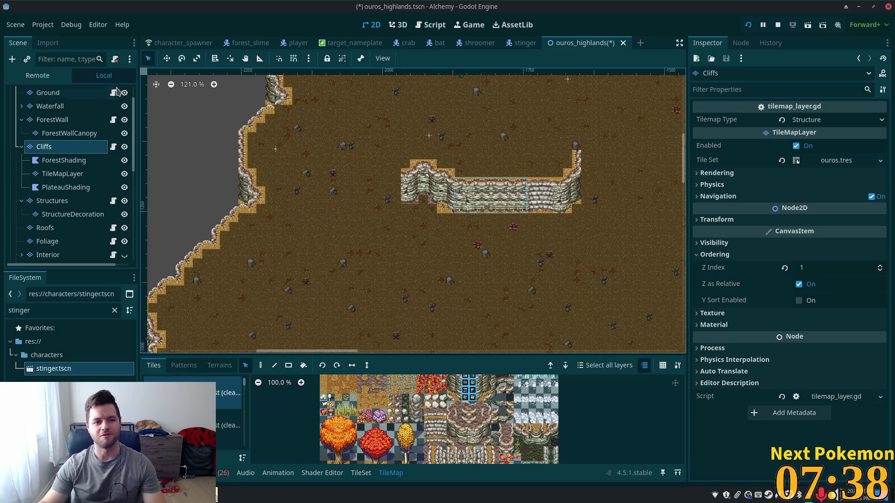
left_click(262, 366)
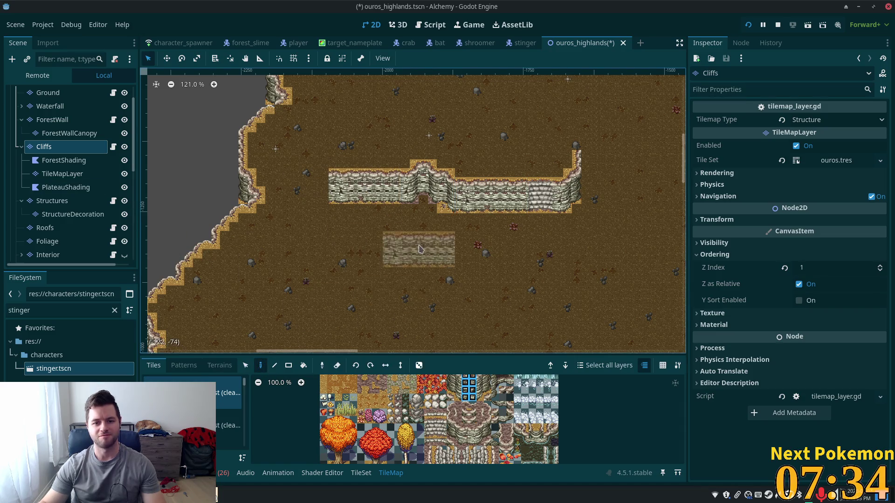
scroll(413, 219, "up", 4)
scroll(436, 263, "up", 5)
scroll(437, 263, "left", 5)
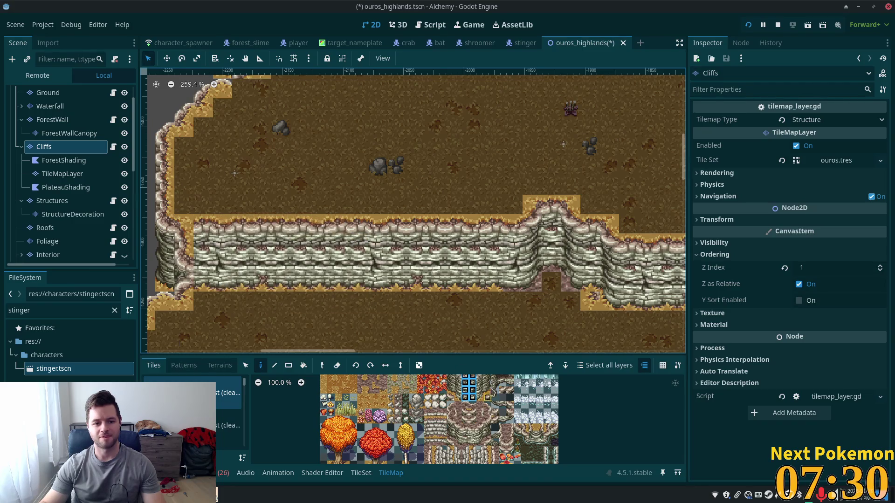
scroll(414, 340, "down", 1)
scroll(383, 310, "down", 2)
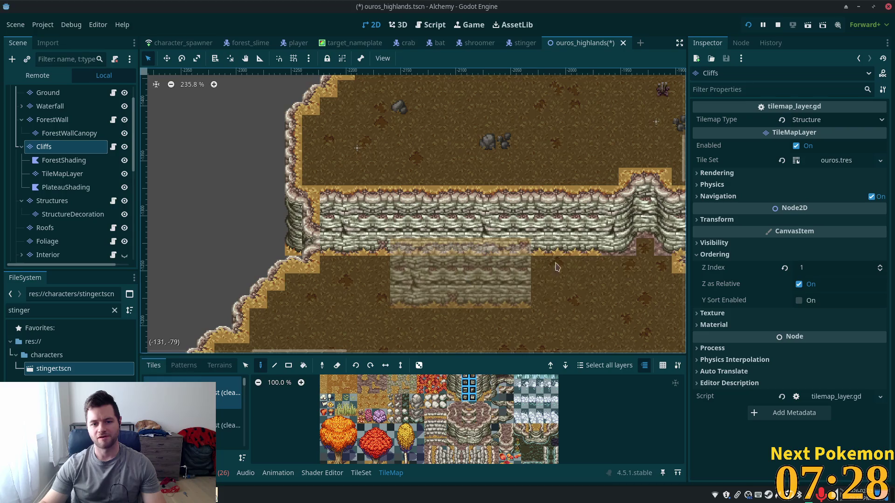
scroll(280, 209, "right", 5)
- Copy a longer stretch of wall tiles and pan west toward the plateau's left edge
left_click(246, 365)
mouse_move(620, 193)
left_mouse_down()
mouse_move(516, 247)
mouse_move(486, 248)
left_mouse_up()
left_click(261, 366)
scroll(426, 205, "left", 15)
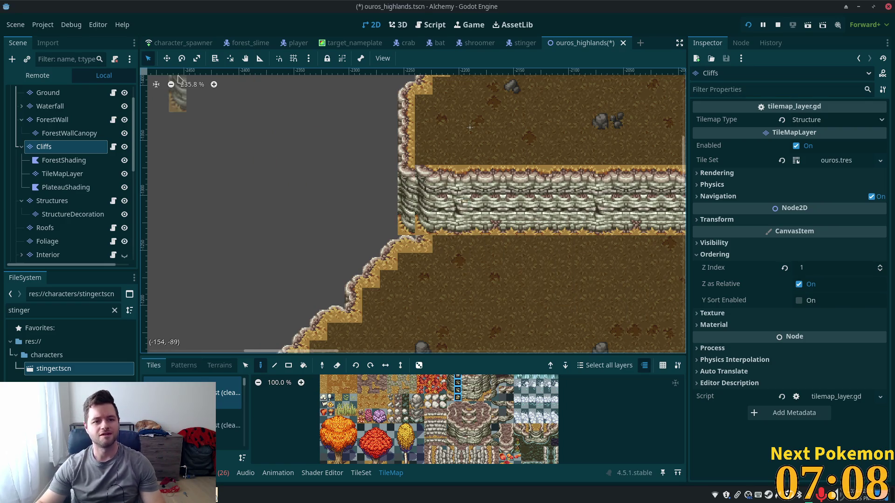
left_click(246, 366)
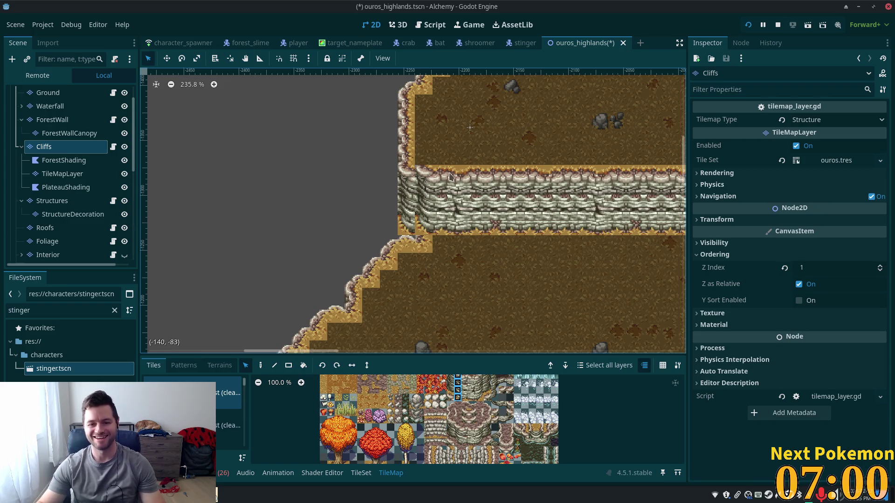
- Copy a 2x4 block of cliff tiles and paint it along the wall
left_click_drag(438, 170, 459, 229)
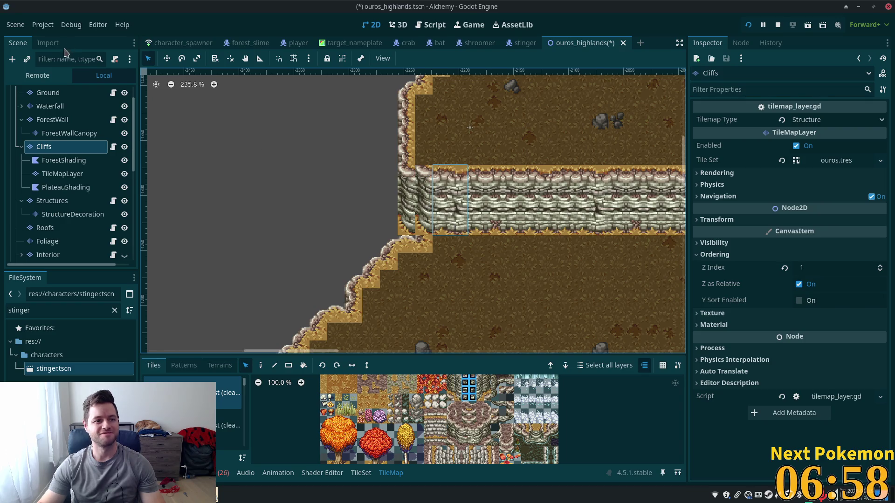
left_click(260, 365)
scroll(364, 224, "down", 5)
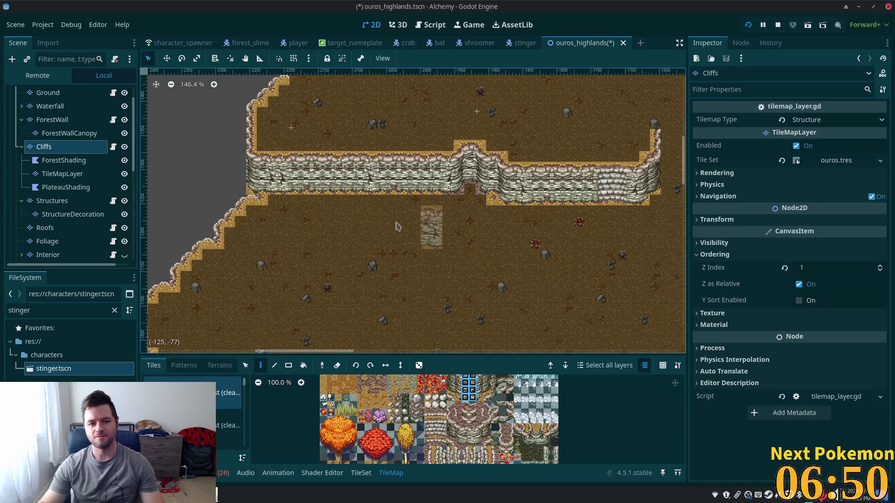
scroll(438, 229, "up", 6)
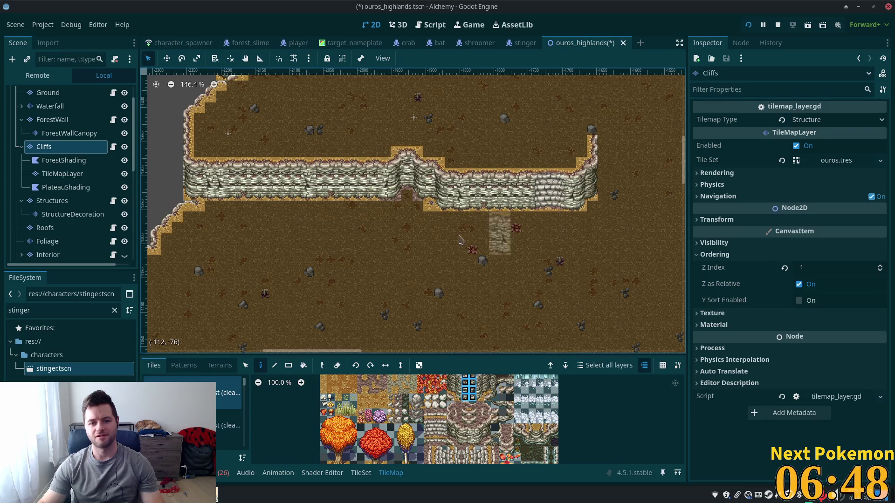
scroll(446, 212, "up", 5)
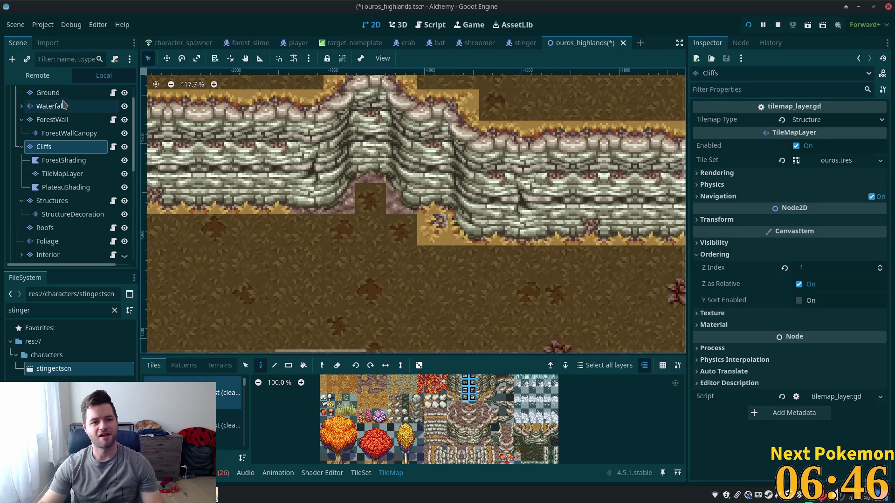
- Pick a single cliff tile beside the notch and repaint the two tiles right of it as grass edge
left_click(245, 365)
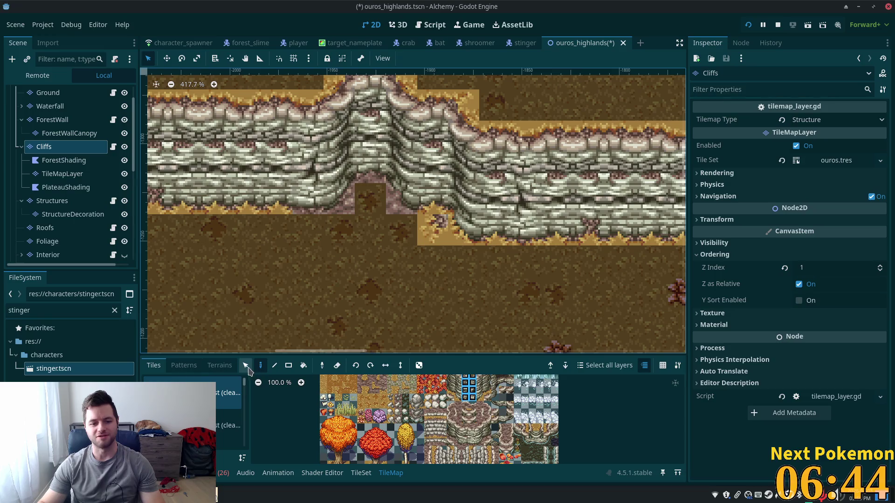
left_click(526, 231)
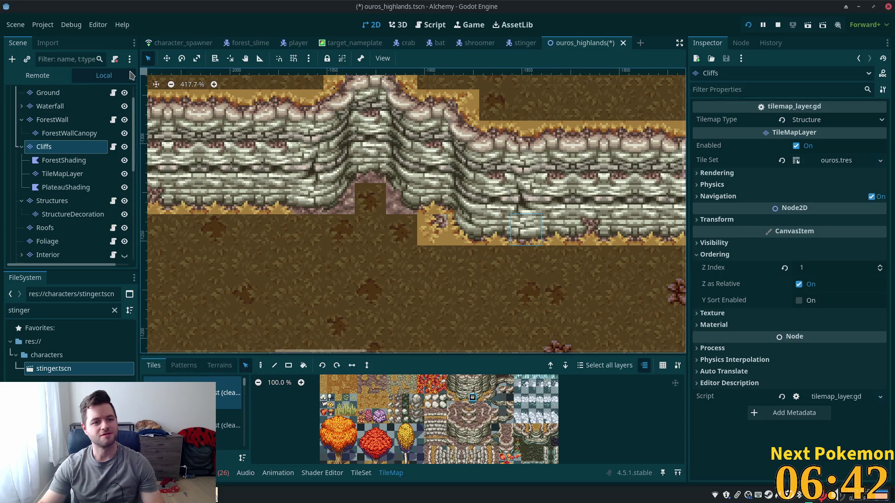
left_click(260, 365)
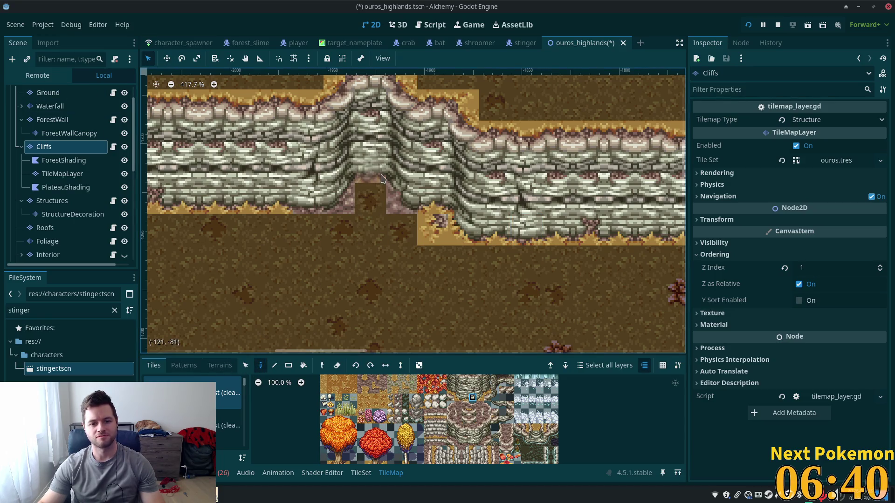
mouse_move(250, 254)
left_mouse_down()
mouse_move(568, 282)
mouse_move(448, 255)
mouse_move(449, 286)
mouse_move(449, 270)
left_mouse_up()
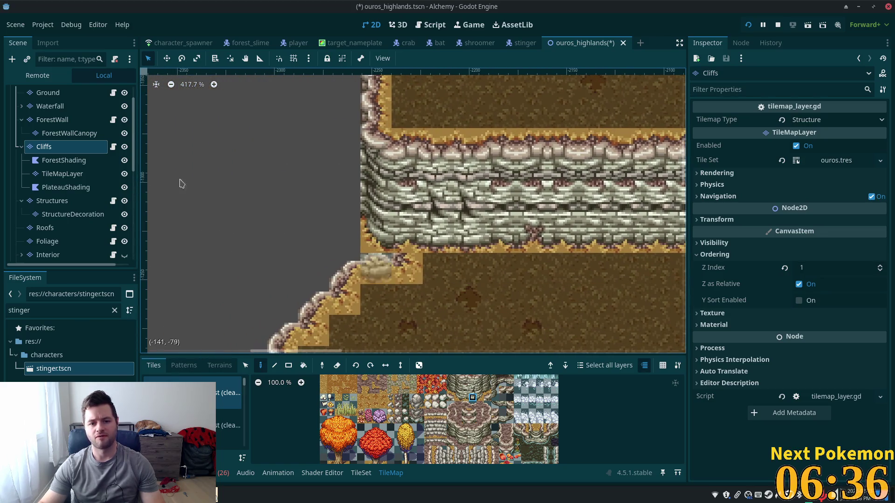
left_click(247, 366)
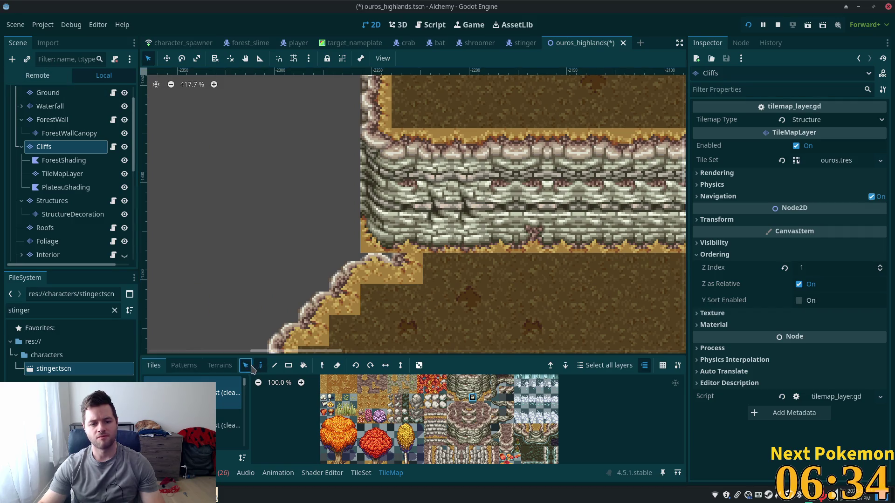
scroll(478, 293, "right", 10)
key("d")
left_click_drag(603, 257, 572, 257)
- Repaint the pinkish base tile to the left of the notch
scroll(508, 345, "right", 7)
scroll(508, 345, "down", 2)
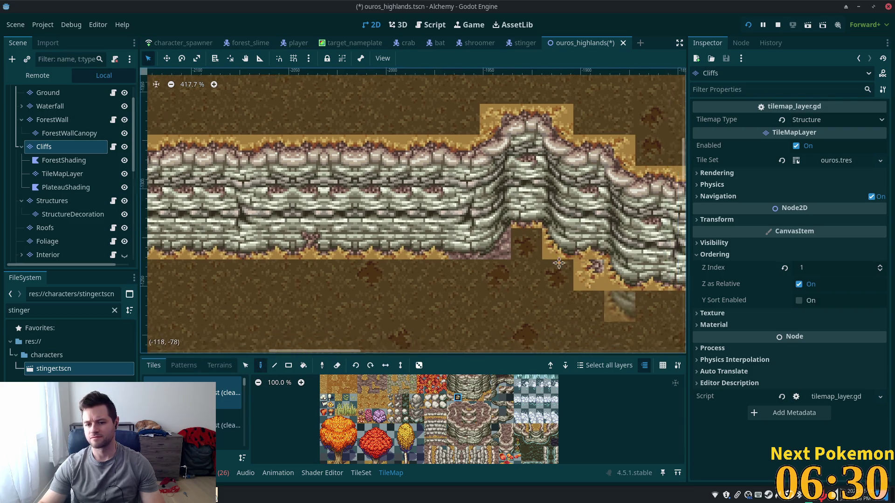
scroll(322, 256, "right", 6)
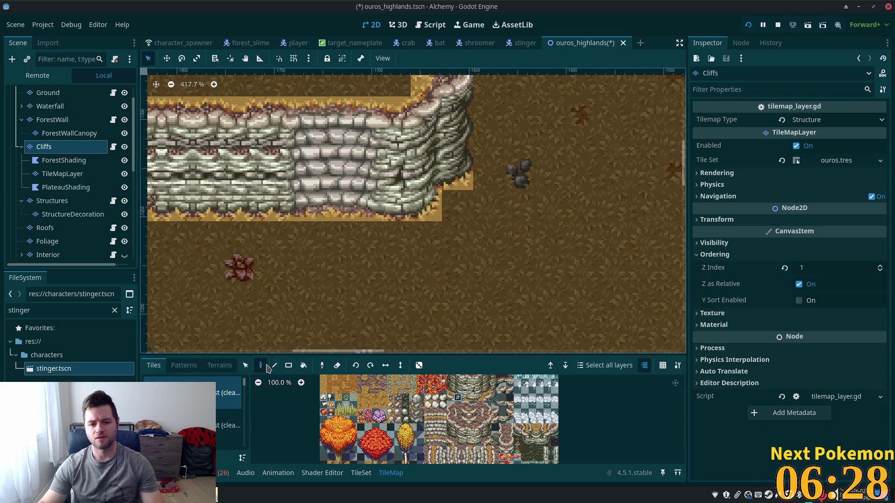
key("s")
scroll(182, 294, "left", 9)
scroll(182, 294, "up", 1)
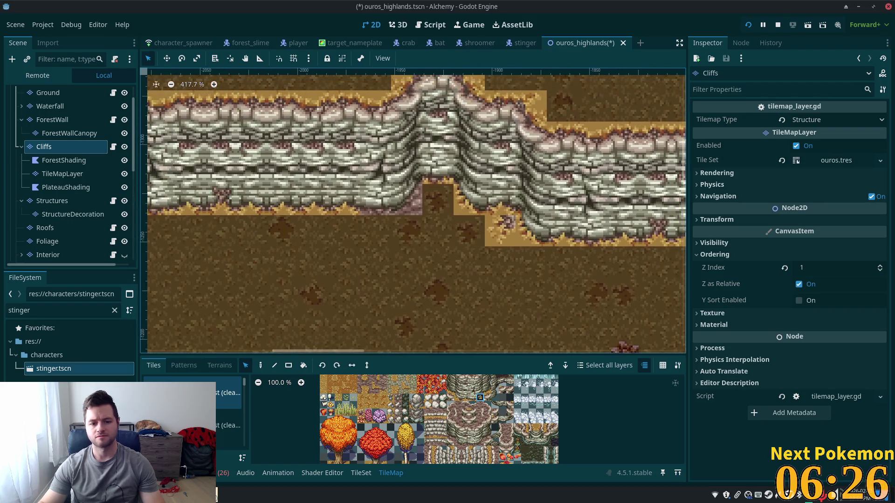
left_click(260, 371)
left_click(410, 200)
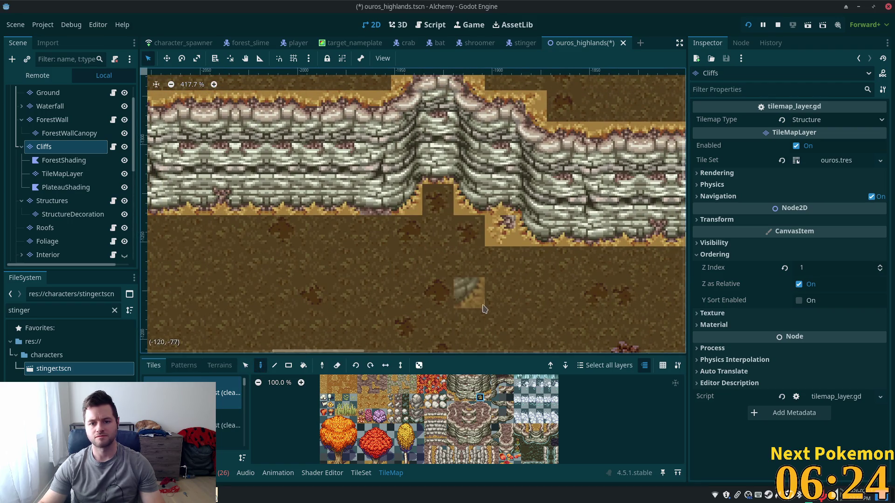
- Pick another cliff tile from the wall to paint with, then select the Ground layer
scroll(431, 306, "right", 1)
key("s")
left_click(510, 230)
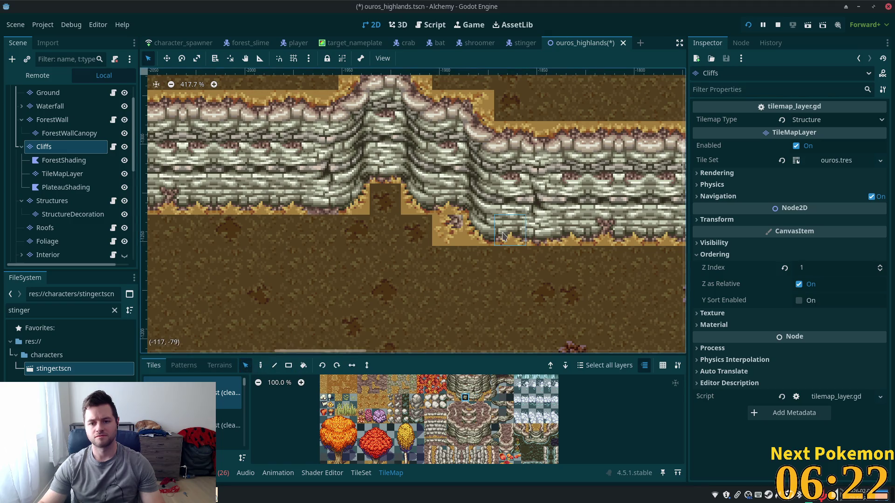
left_click(610, 242)
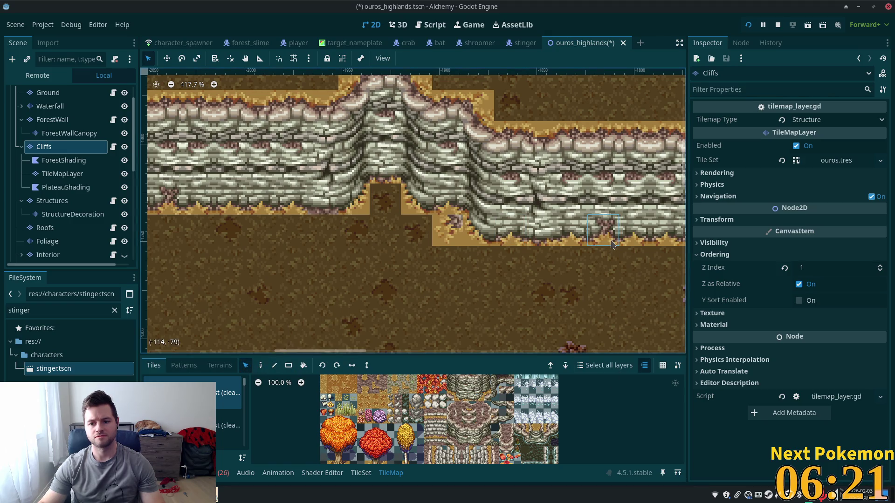
left_click(260, 367)
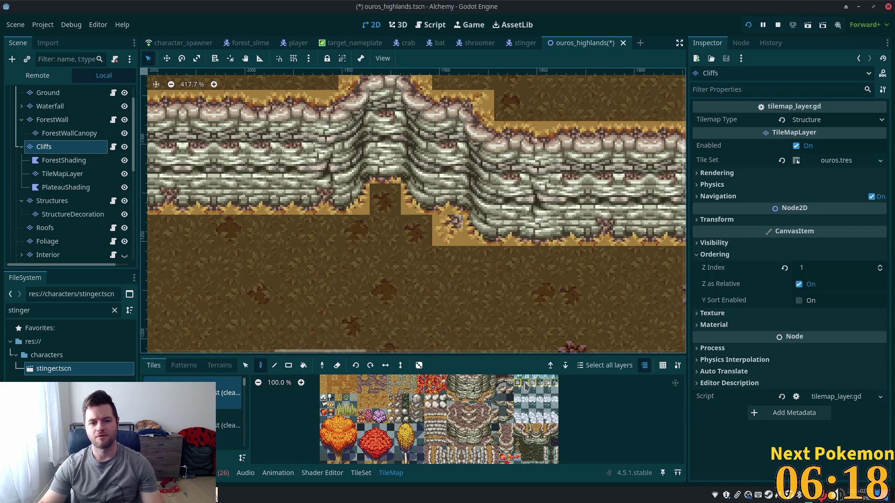
scroll(469, 254, "down", 4)
left_click(48, 92)
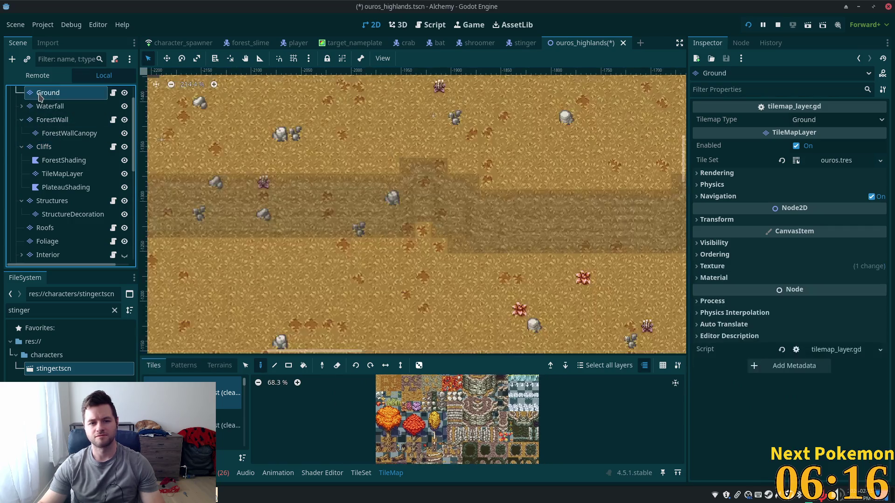
- Select the OurosHighlands root to exit tile editing and pan along the finished cliff wall
scroll(70, 140, "up", 2)
left_click(50, 93)
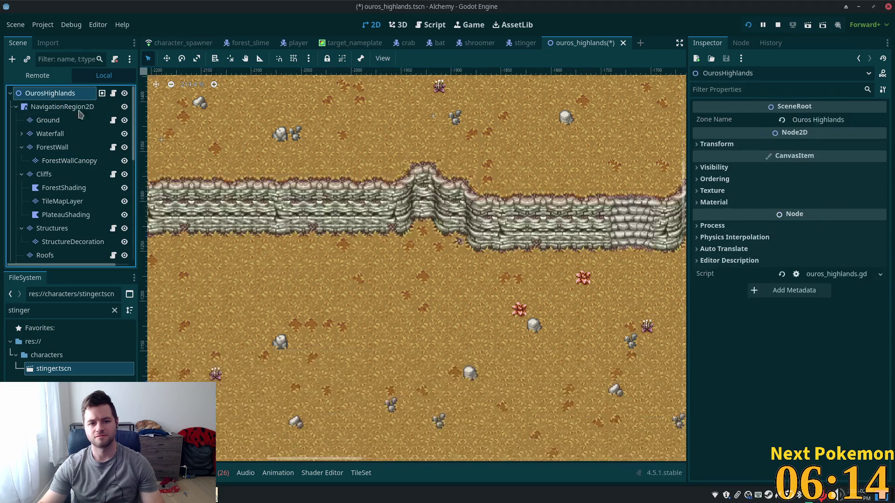
scroll(441, 306, "down", 3)
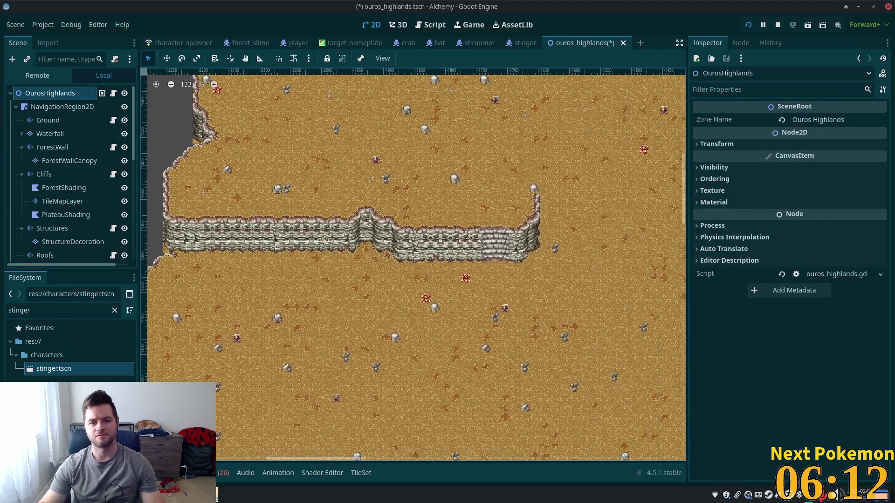
mouse_move(588, 250)
left_mouse_down()
mouse_move(505, 313)
mouse_move(503, 339)
left_mouse_up()
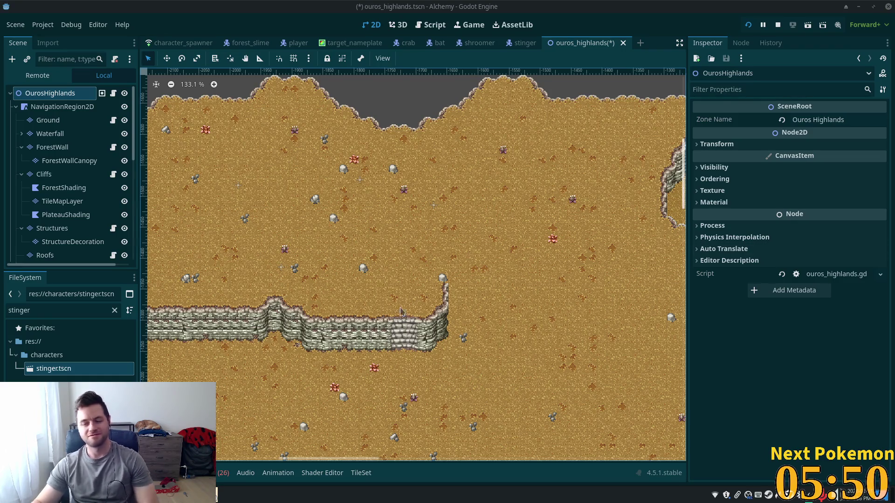
scroll(306, 223, "down", 4)
scroll(366, 277, "up", 3)
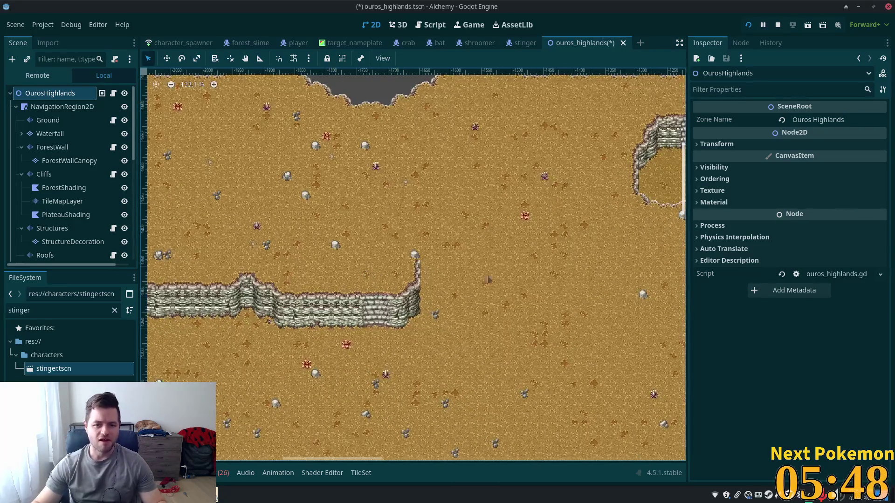
scroll(628, 275, "down", 5)
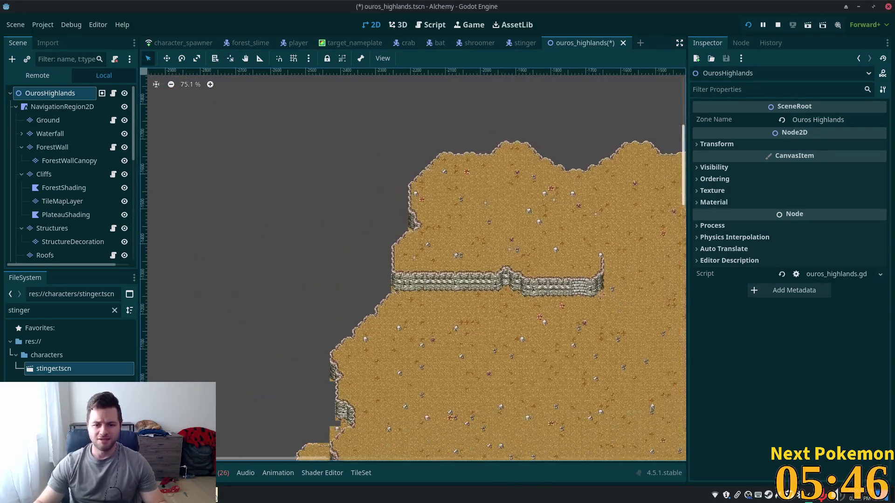
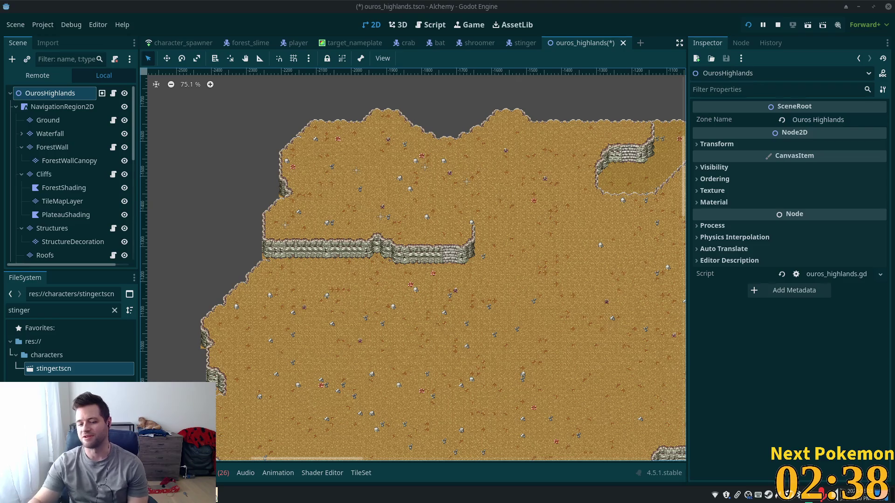
- On the Cliffs layer, copy a cliff column as a brush and stamp it onto the open dirt
scroll(400, 396, "down", 3)
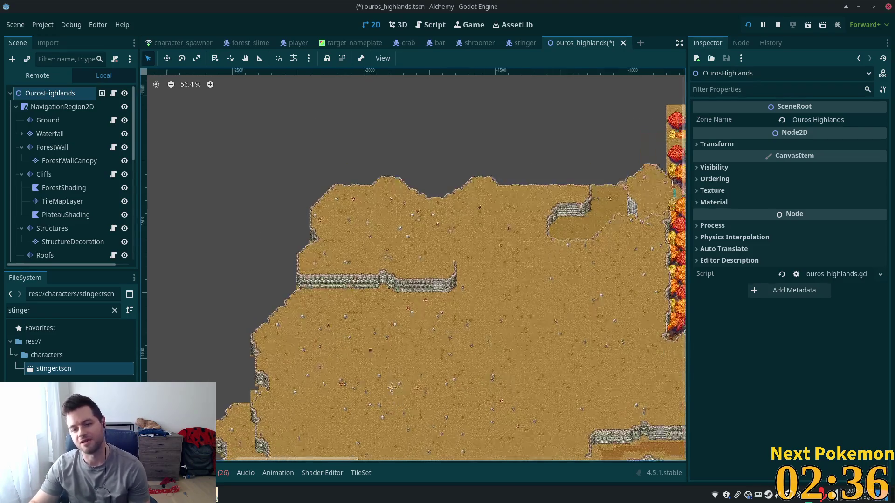
left_click_drag(399, 396, 411, 201)
scroll(396, 327, "up", 7)
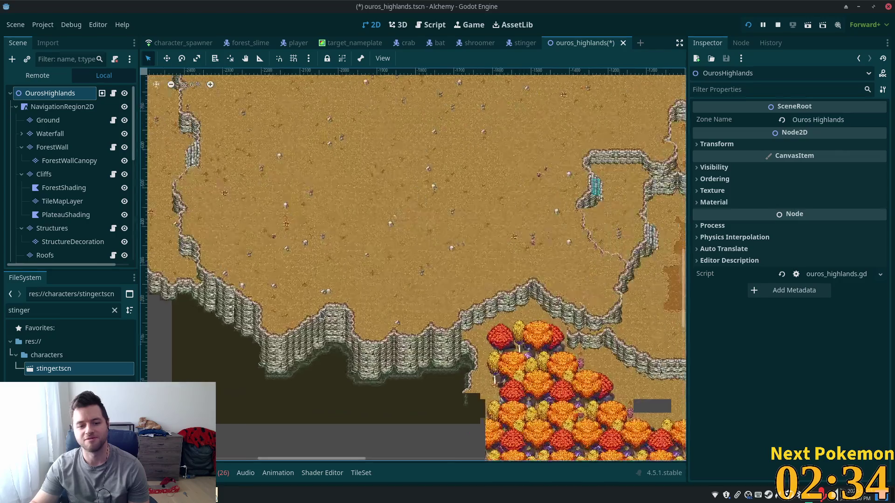
scroll(354, 303, "up", 5)
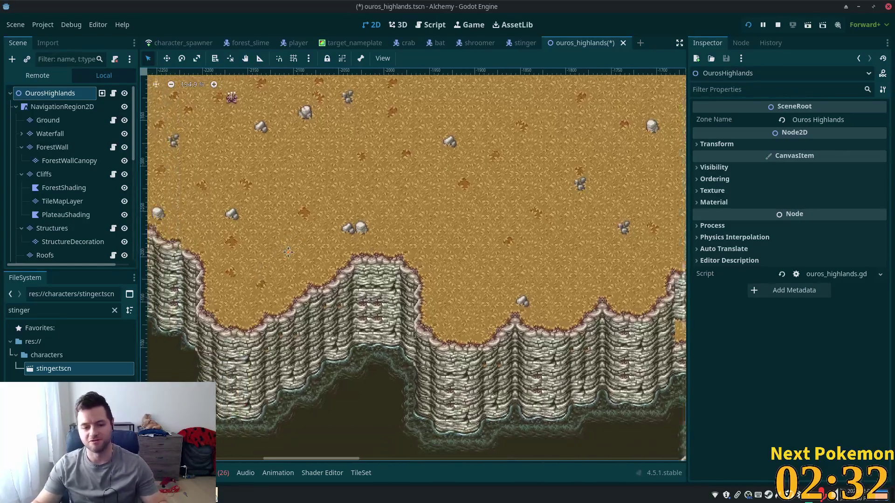
scroll(353, 260, "down", 5)
scroll(353, 260, "right", 10)
scroll(569, 229, "down", 5)
scroll(569, 230, "right", 7)
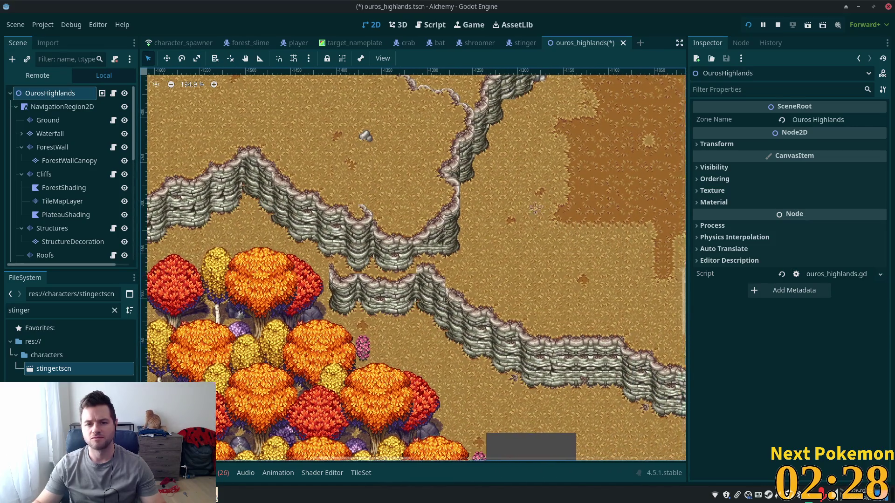
scroll(595, 106, "up", 2)
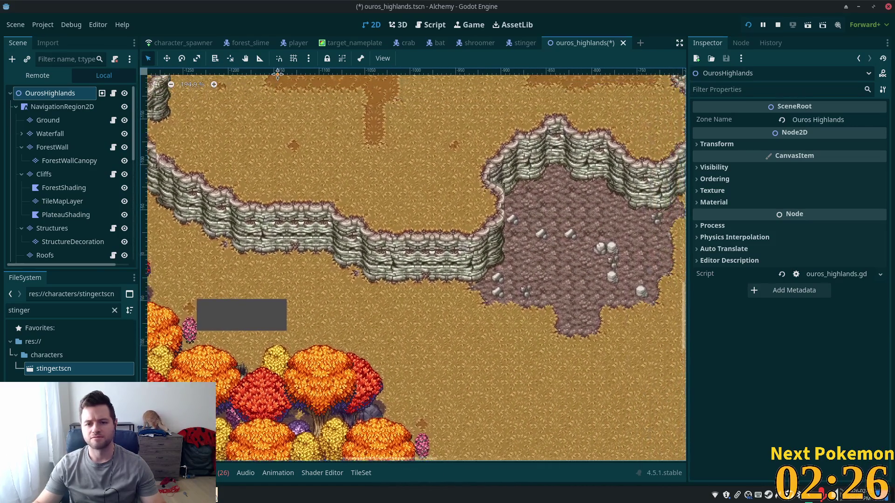
scroll(595, 105, "right", 8)
scroll(595, 106, "up", 4)
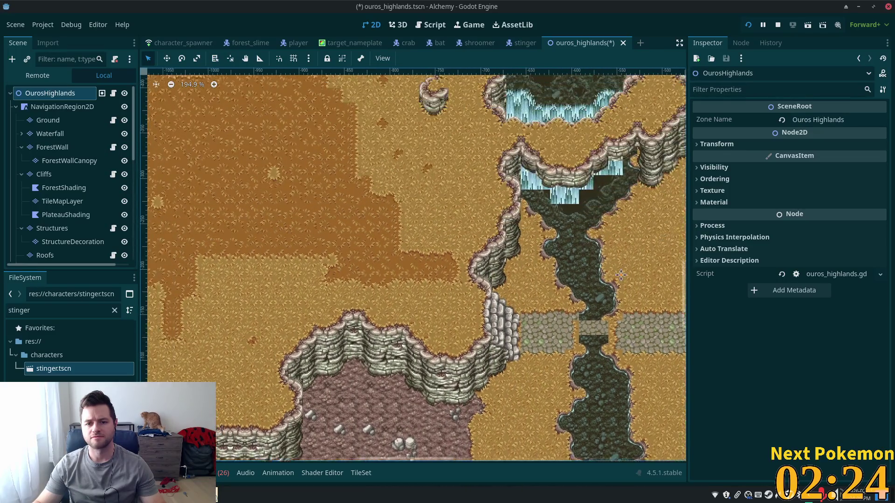
scroll(382, 270, "right", 5)
scroll(381, 270, "up", 4)
scroll(382, 271, "right", 1)
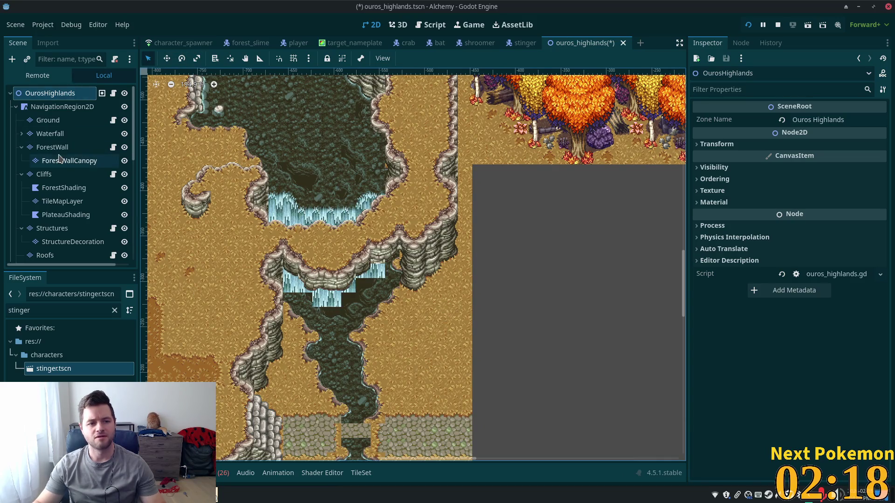
left_click(55, 174)
left_click(246, 365)
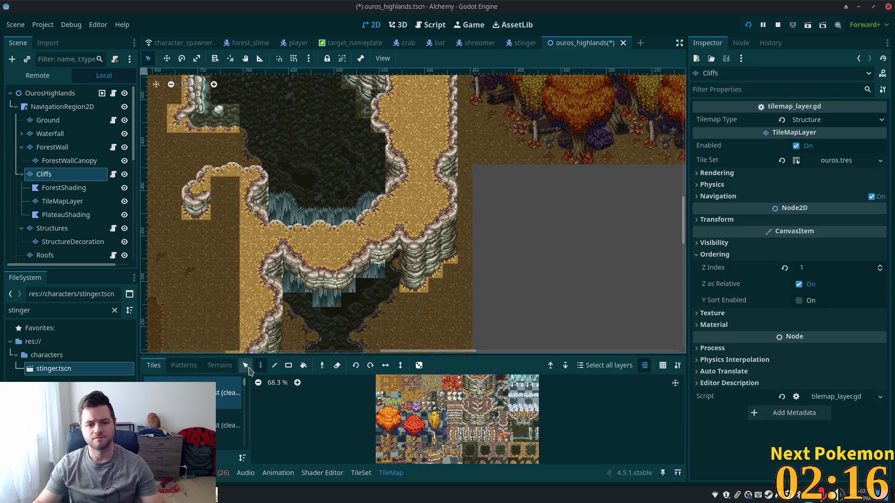
left_click_drag(424, 237, 453, 301)
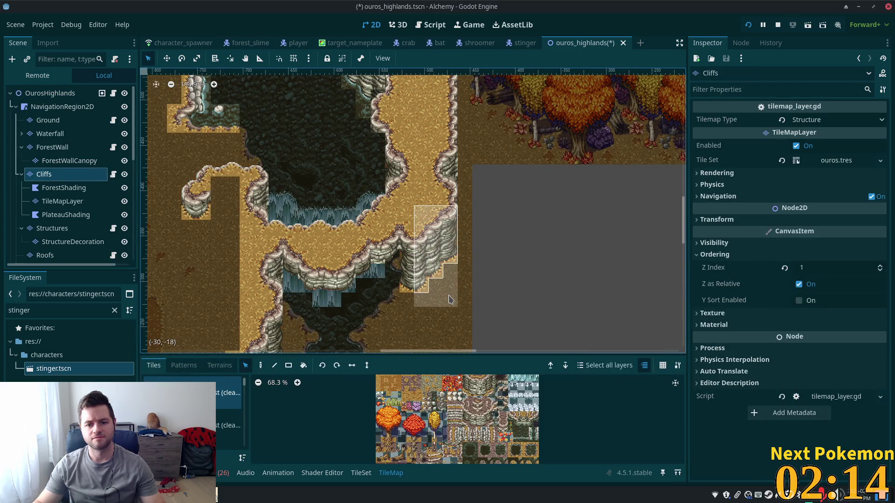
key("d")
scroll(261, 194, "down", 2)
scroll(616, 294, "left", 10)
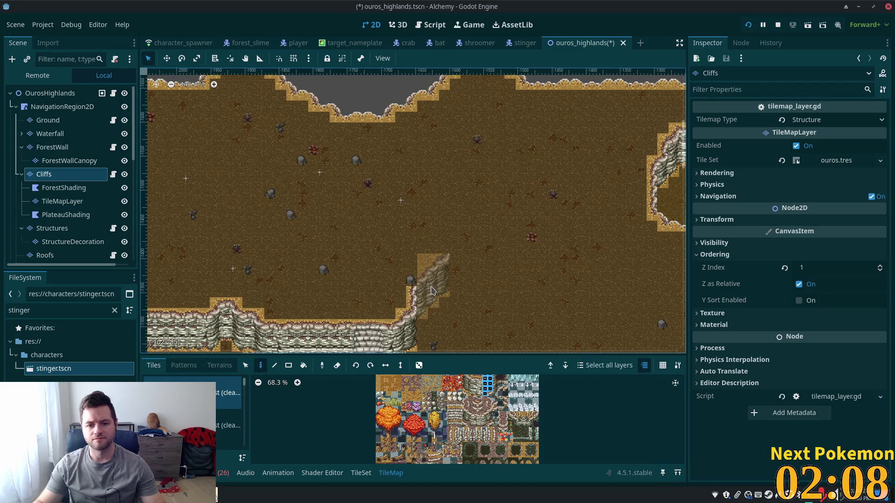
left_click(431, 291)
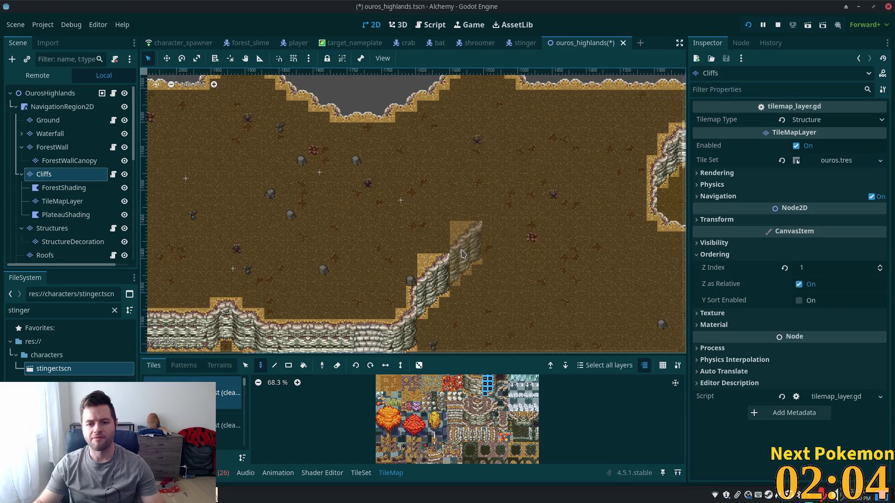
- Copy the tall cliff-edge column and paint it above the cliff corner
scroll(494, 219, "down", 3)
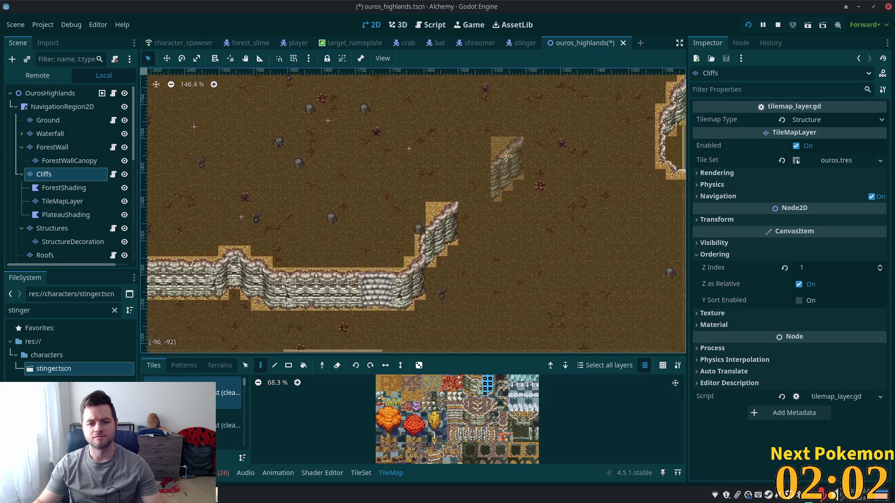
scroll(445, 196, "up", 4)
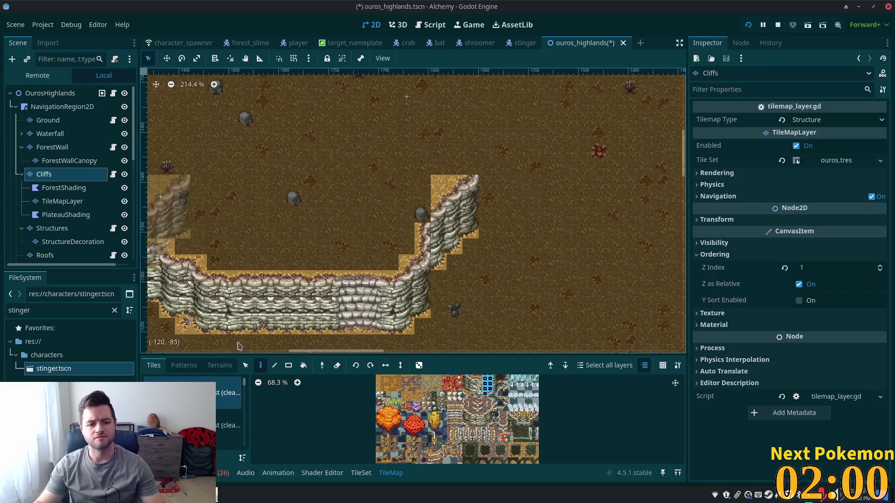
left_click(246, 365)
left_click_drag(421, 242, 422, 315)
left_click(261, 367)
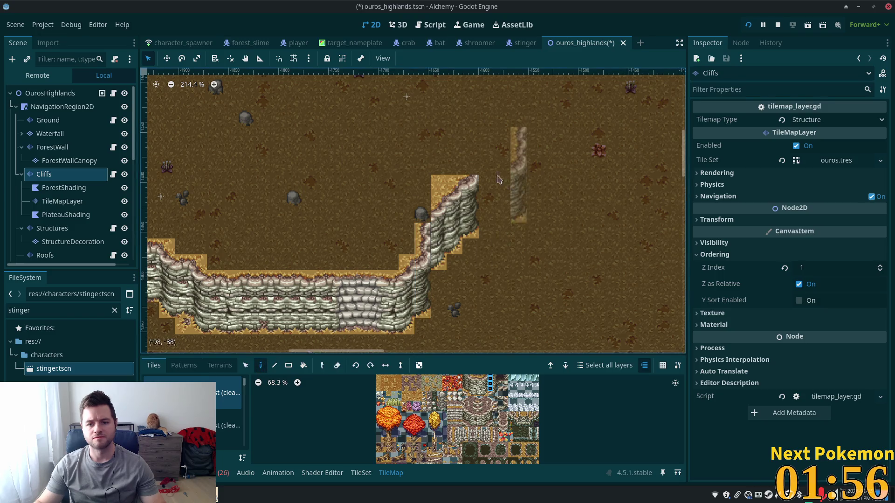
left_click(482, 173)
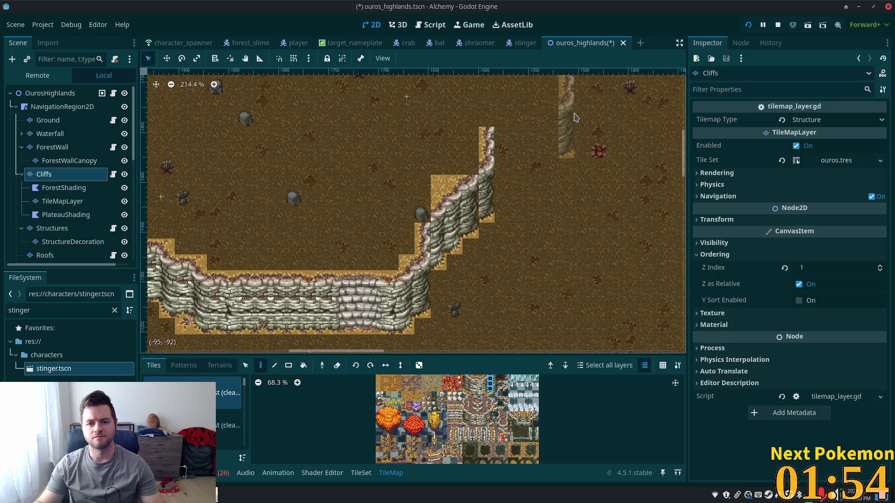
- Pick a single cliff tile and paint a cliff segment on top of the column
scroll(561, 210, "up", 3)
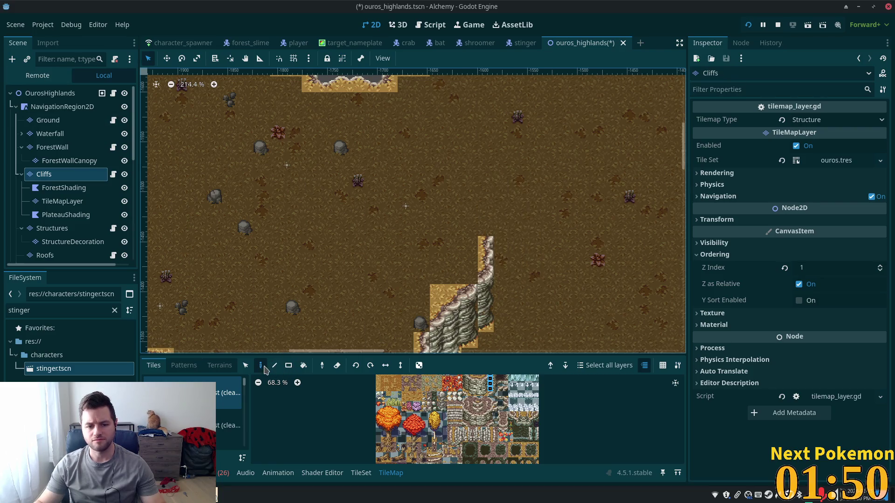
left_click(245, 366)
left_click(490, 261)
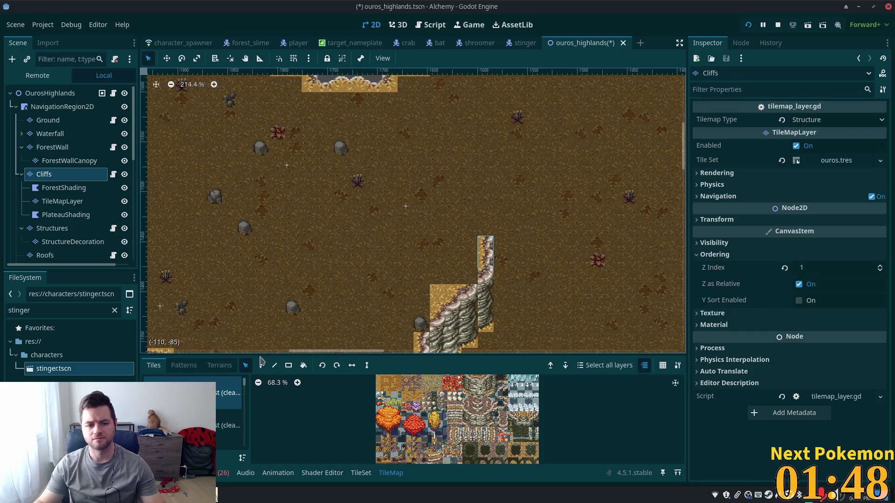
left_click(260, 365)
left_click(486, 219)
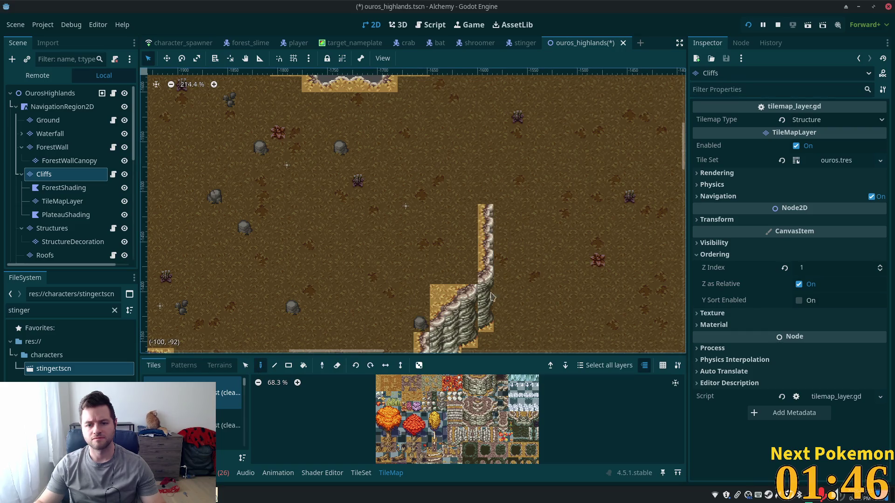
- Cut the upper cliff column and paste it back as a brush for moving
left_click(245, 365)
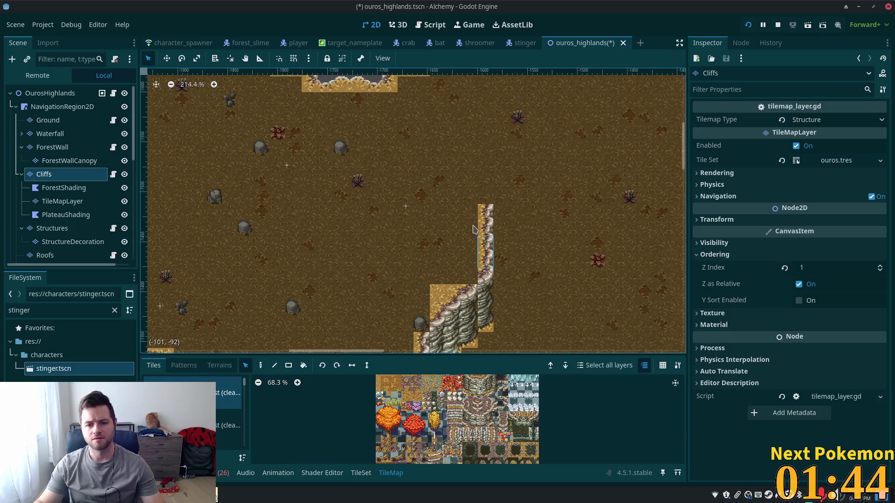
left_click_drag(496, 294, 498, 326)
key("ctrl+x")
key("ctrl+v")
- Drop the cut cliff column in its new spot, then test-stamp copied cliff-edge tiles and undo
left_click(501, 188)
mouse_move(538, 181)
left_mouse_down()
mouse_move(347, 157)
mouse_move(179, 349)
mouse_move(303, 275)
left_mouse_up()
key("s")
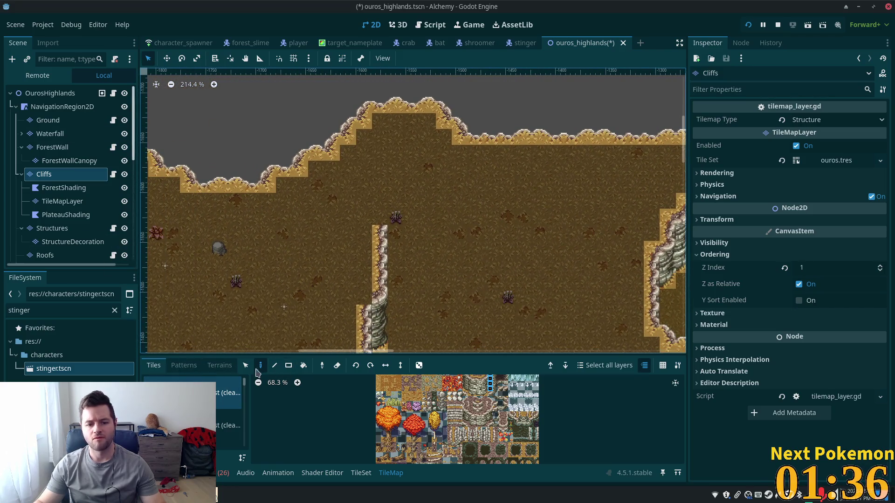
left_click_drag(425, 102, 457, 144)
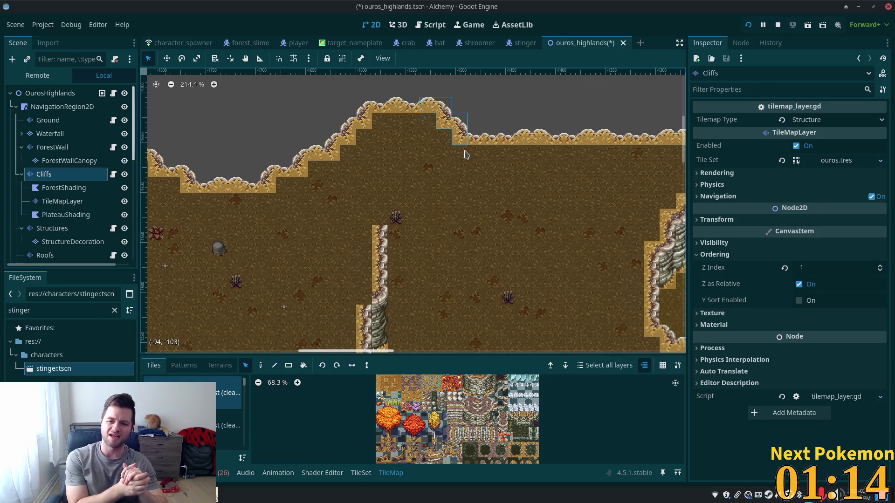
key("ctrl+c")
key("ctrl+v")
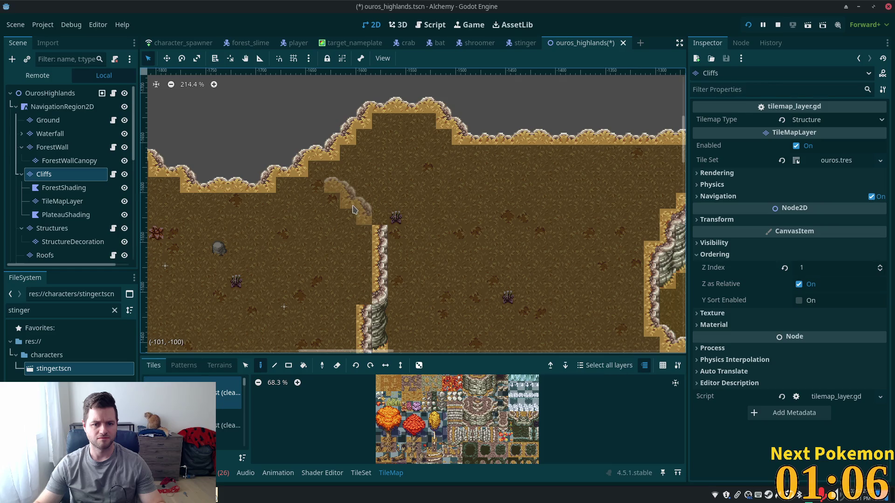
left_click(361, 216)
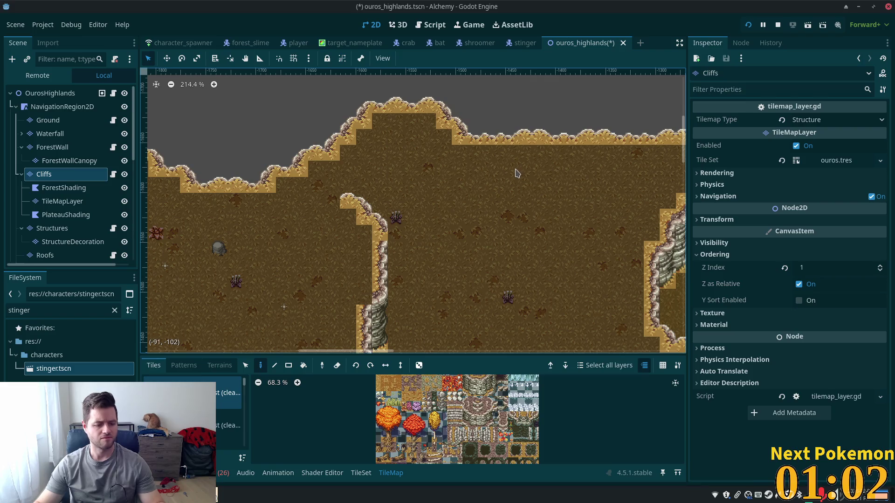
key("ctrl+z")
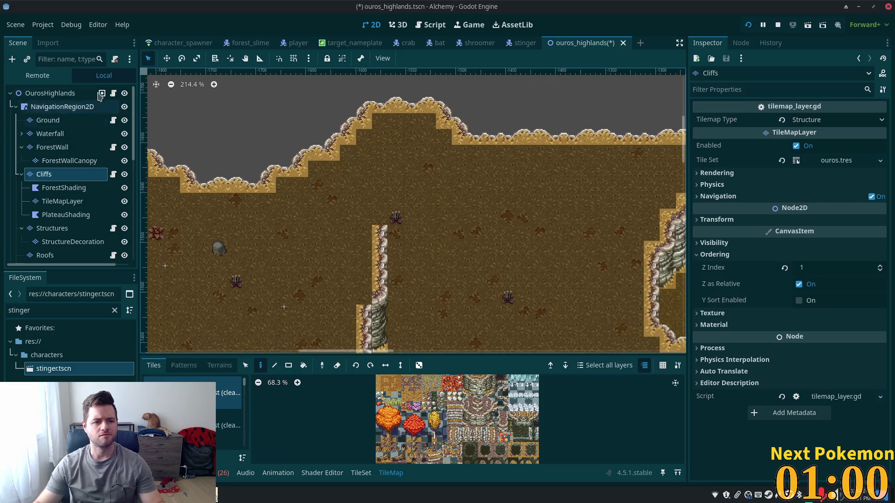
- Copy the stepped cliff tiles near the top and stamp them twice toward the upper left
left_click(245, 366)
left_click_drag(420, 99, 466, 143)
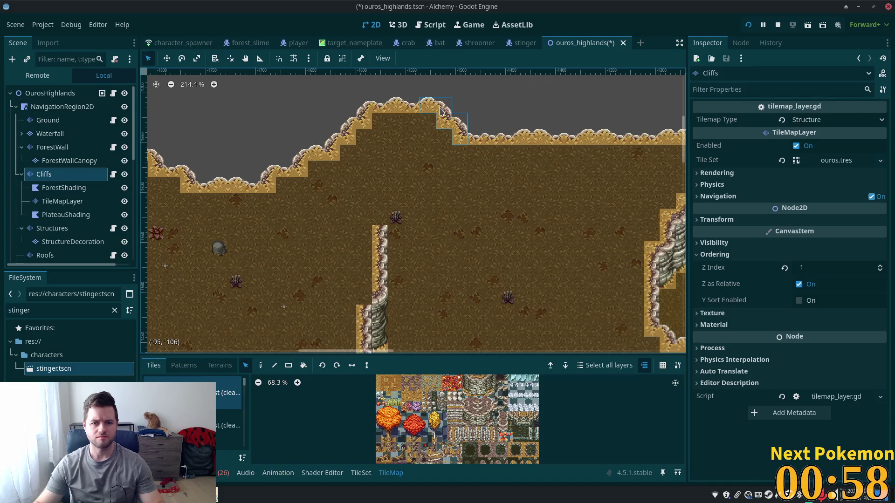
left_click_drag(466, 128, 421, 98)
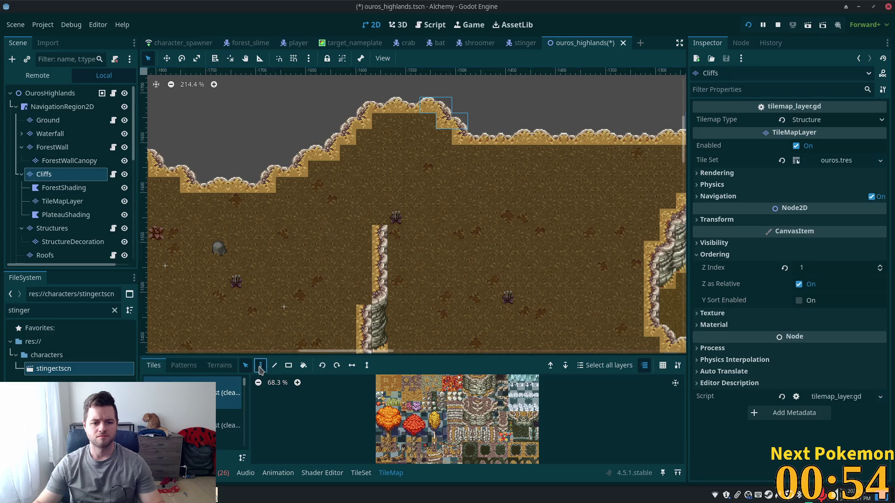
key("ctrl+c")
key("ctrl+v")
left_click(366, 205)
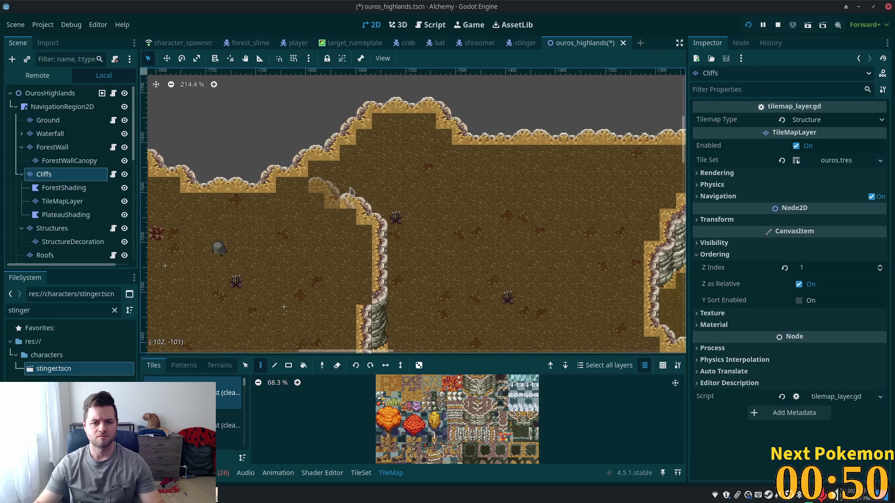
left_click(334, 192)
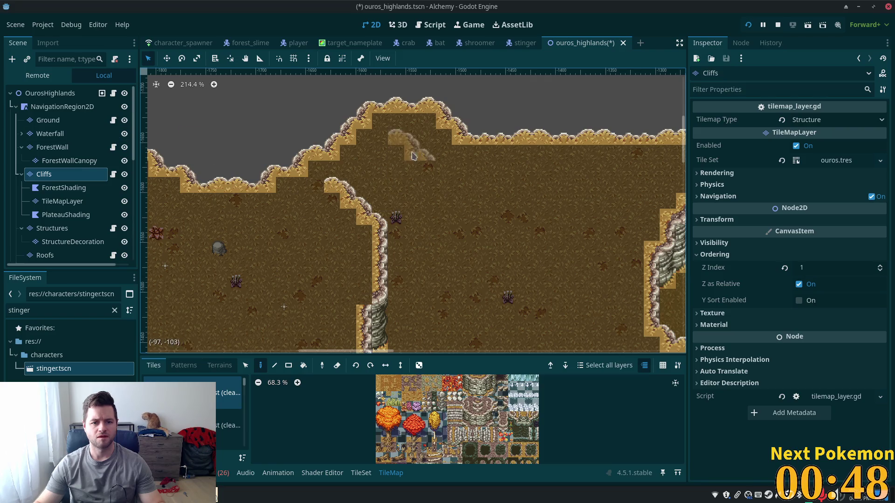
left_click(246, 366)
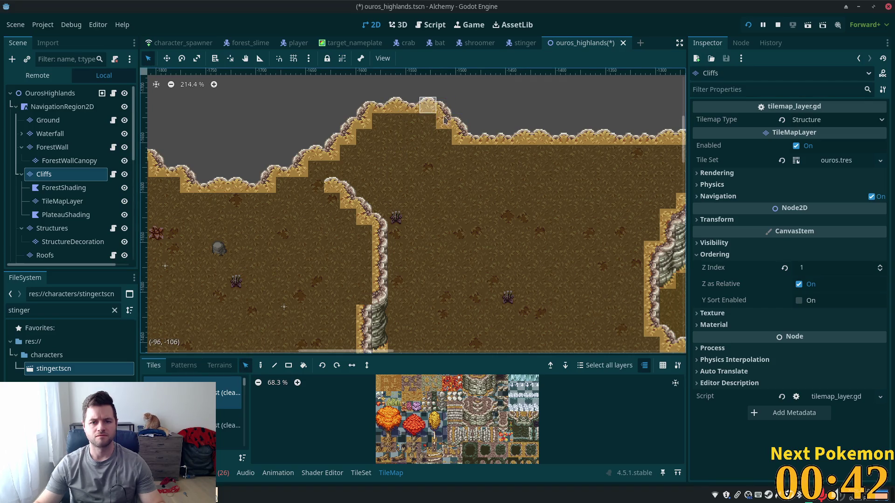
- Pick a cliff edge tile and paint it over a neighbouring edge tile
left_click(261, 366)
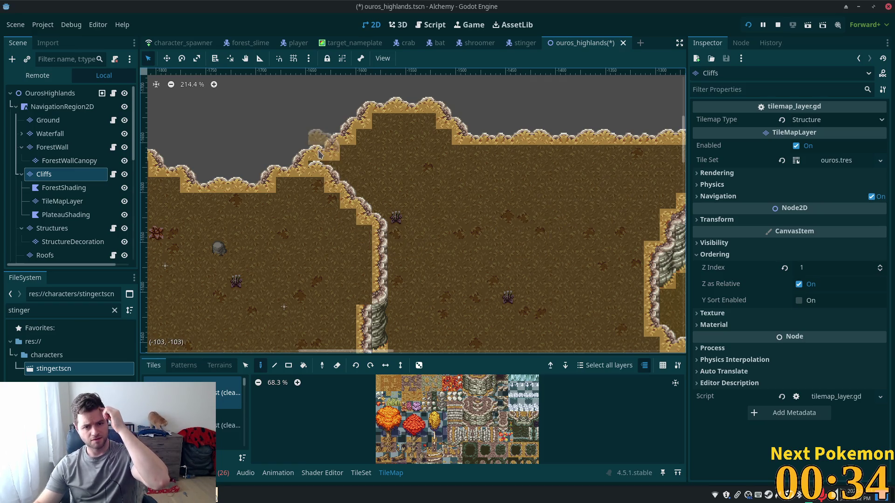
left_click(245, 365)
left_click(316, 153)
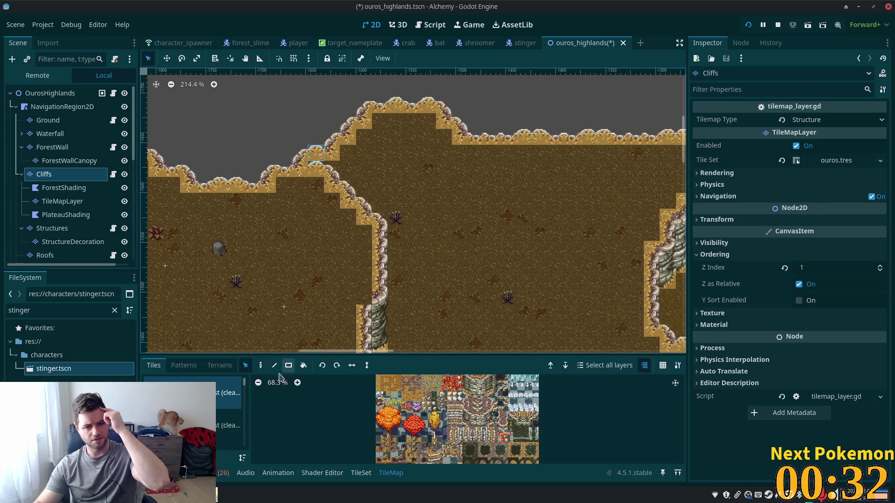
left_click(260, 366)
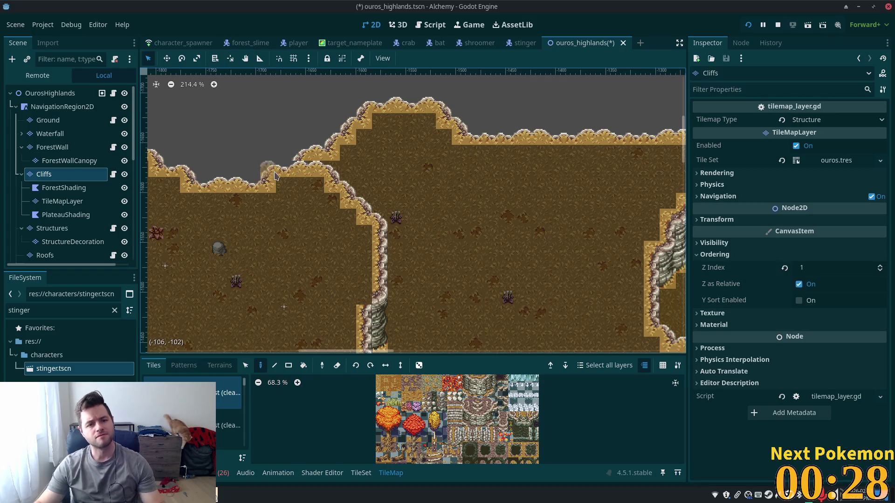
left_click(299, 153)
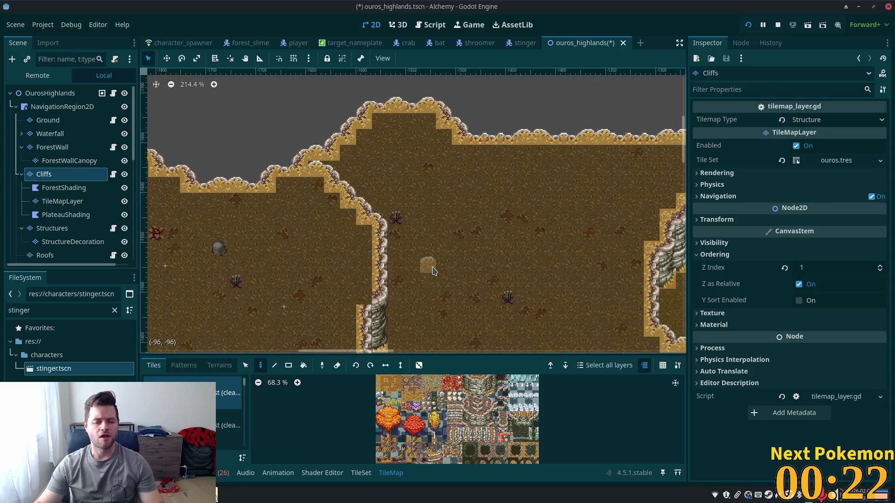
scroll(536, 241, "down", 1)
scroll(540, 243, "down", 1)
left_click_drag(539, 243, 199, 206)
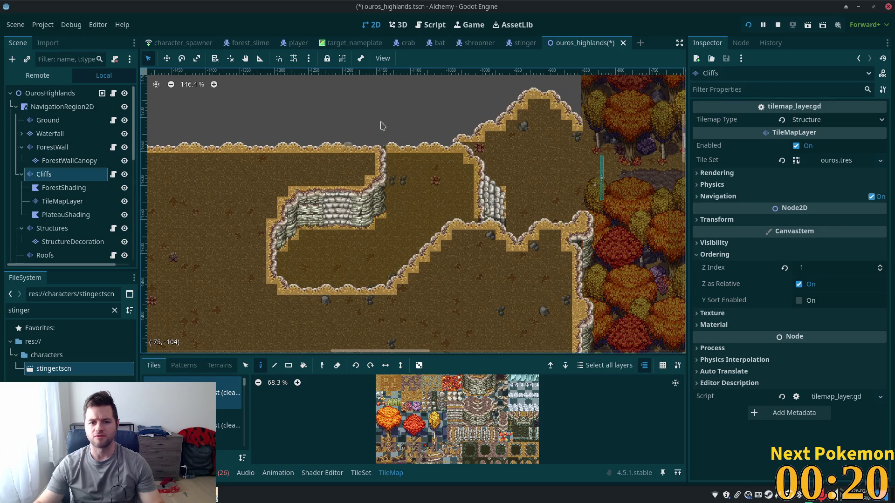
scroll(387, 142, "up", 5)
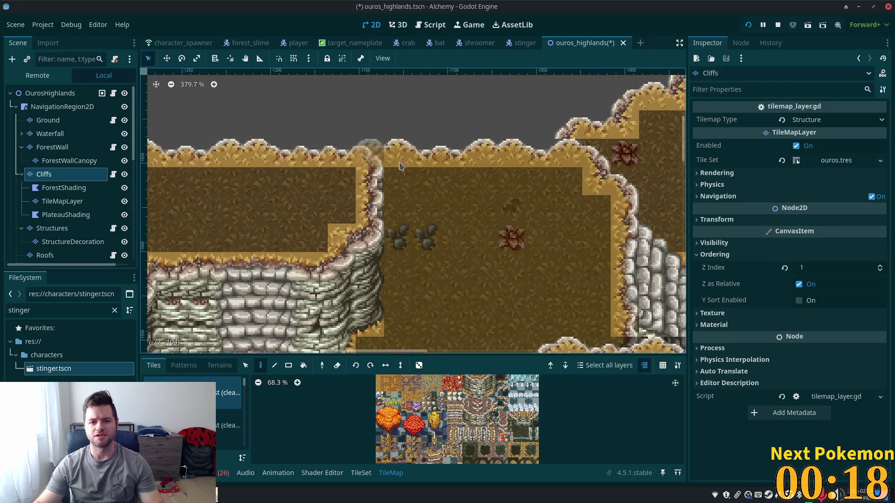
mouse_move(171, 238)
left_mouse_down()
mouse_move(300, 229)
mouse_move(496, 252)
left_mouse_up()
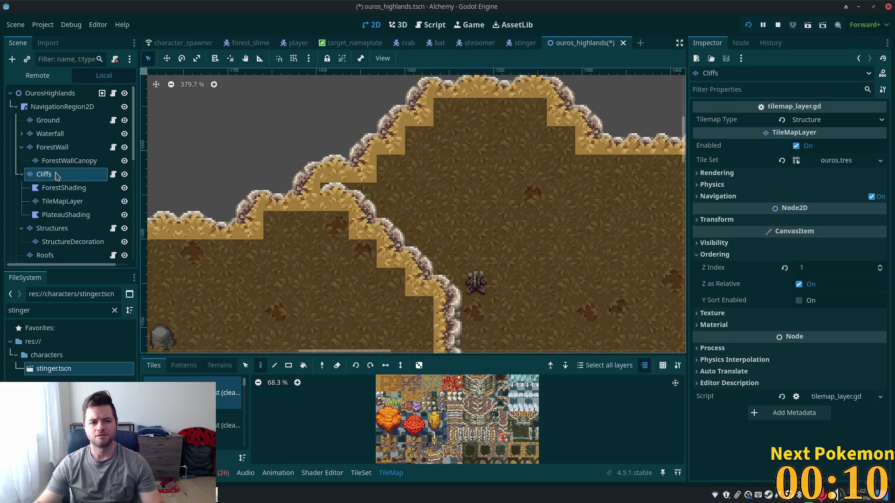
left_click(66, 240)
left_click(66, 228)
left_click(306, 196)
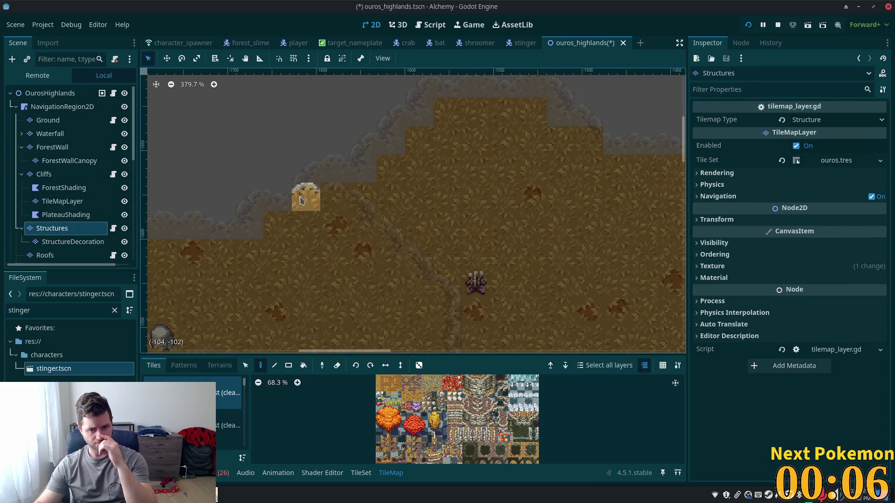
left_click(50, 93)
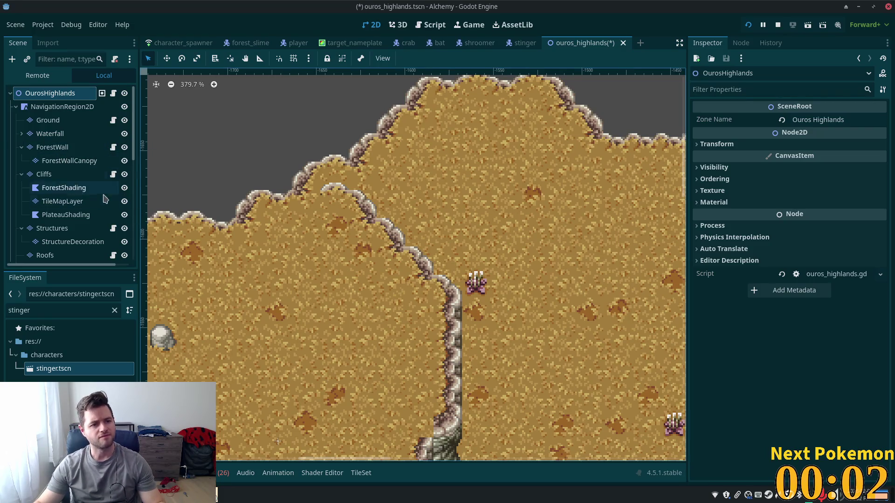
left_click(54, 176)
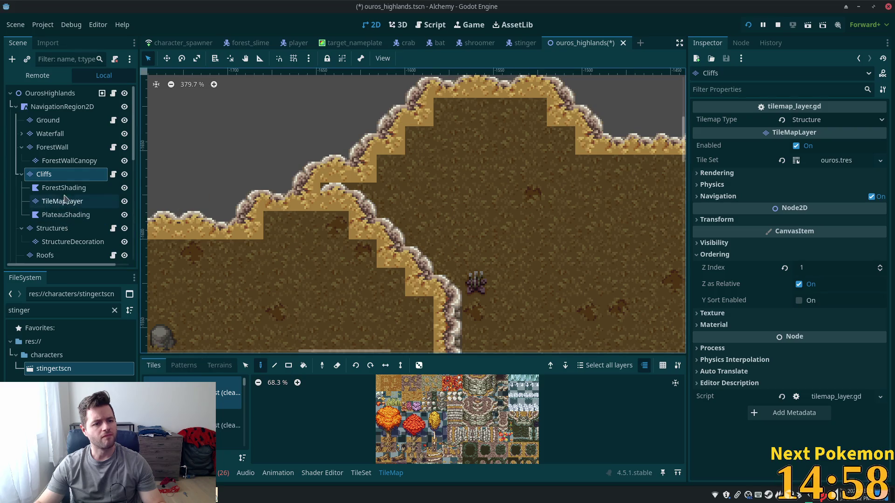
left_click(82, 204)
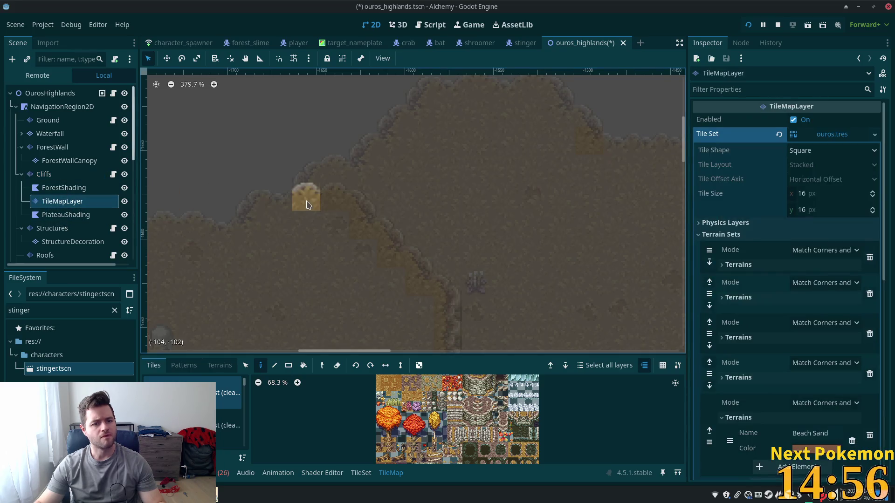
left_click(50, 94)
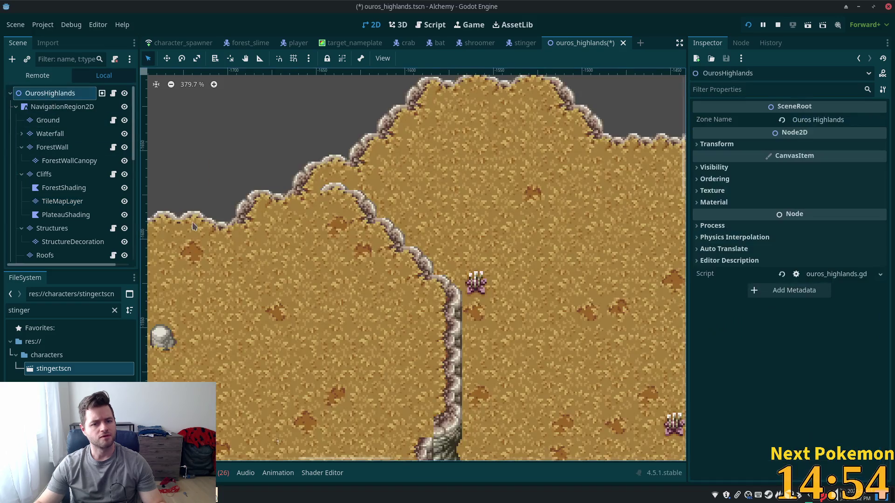
left_click(62, 201)
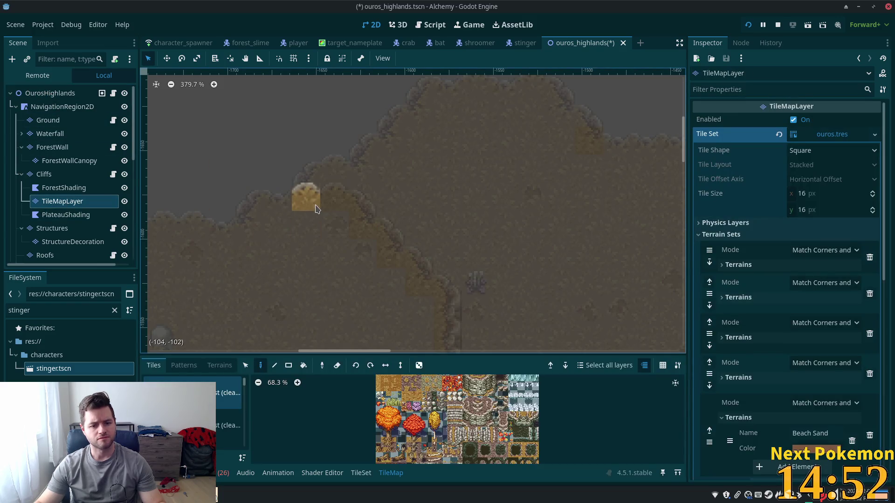
scroll(327, 261, "down", 4)
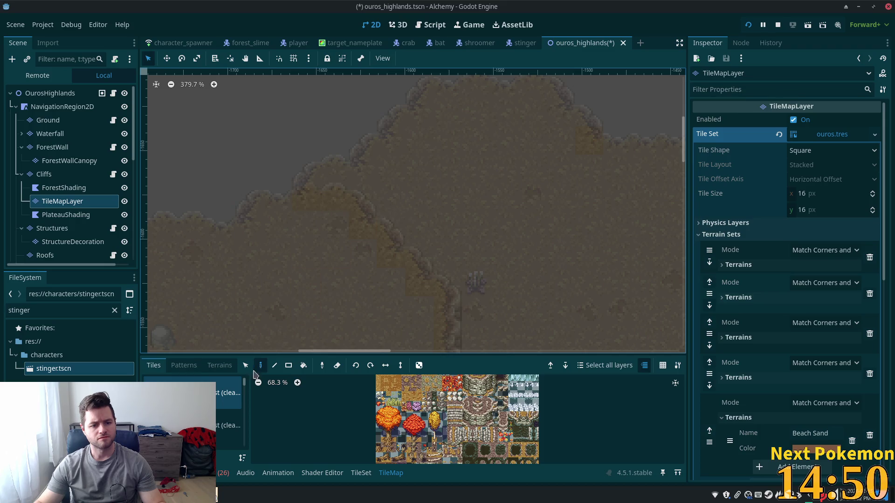
scroll(434, 206, "down", 3)
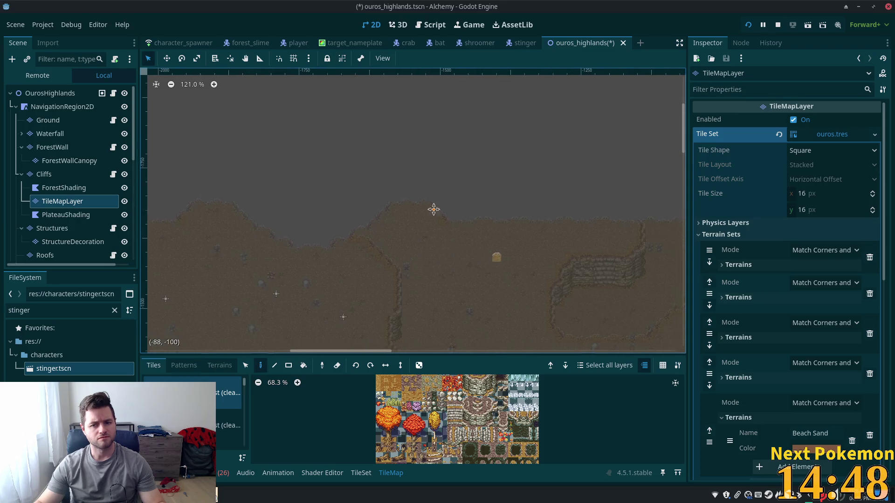
scroll(296, 295, "down", 5)
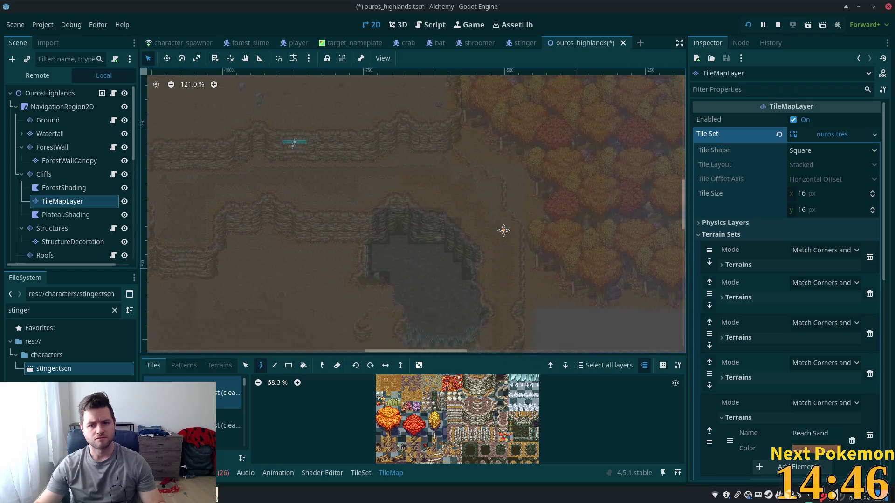
scroll(638, 176, "up", 2)
scroll(413, 219, "up", 3)
scroll(490, 186, "up", 2)
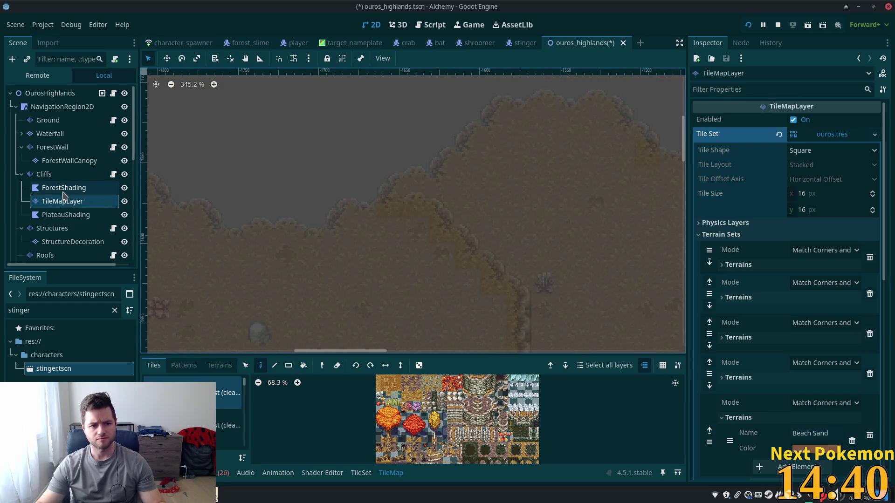
scroll(460, 436, "up", 5)
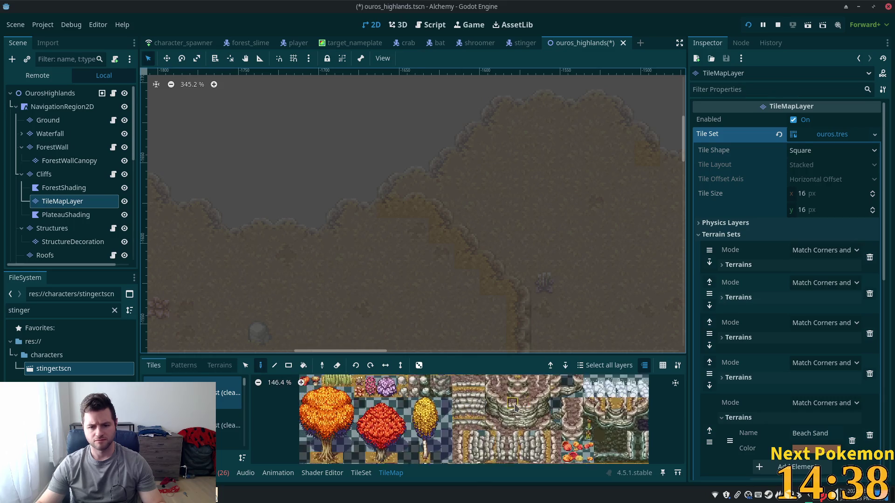
scroll(490, 409, "up", 3)
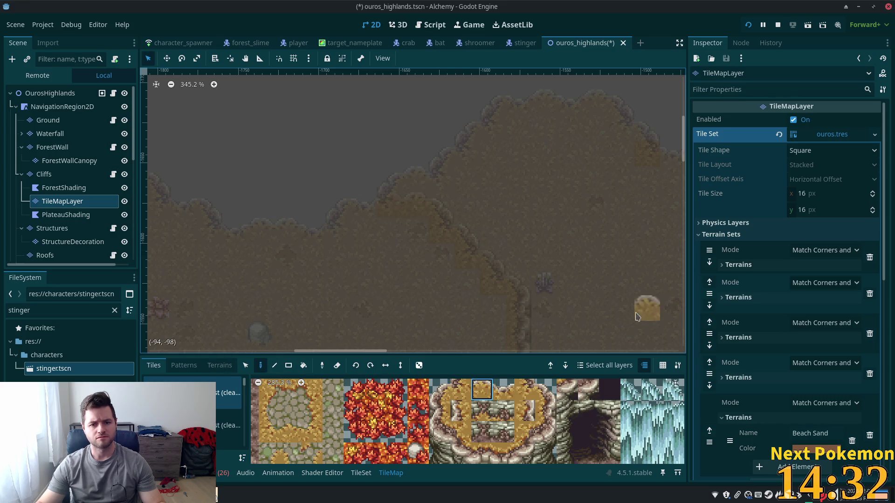
left_click(54, 95)
scroll(283, 188, "down", 8)
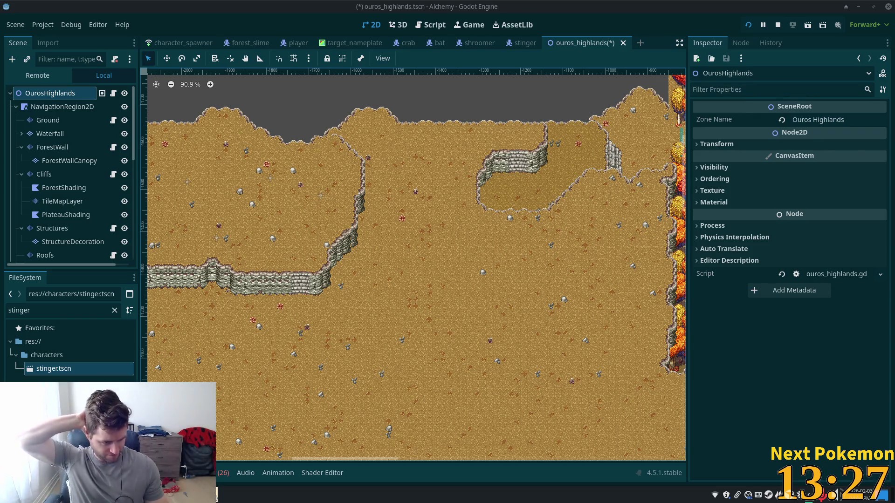
- Save the highlands map with F5, run the game, then close it with F8
scroll(499, 204, "down", 3)
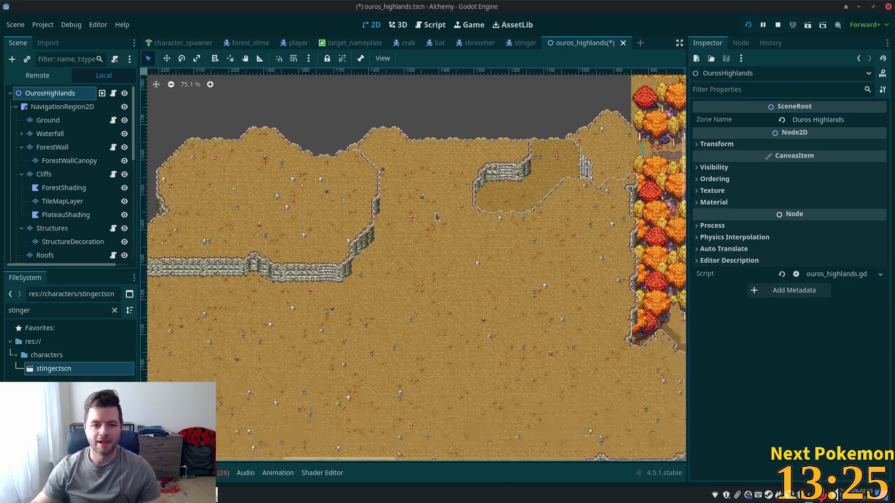
scroll(499, 203, "up", 7)
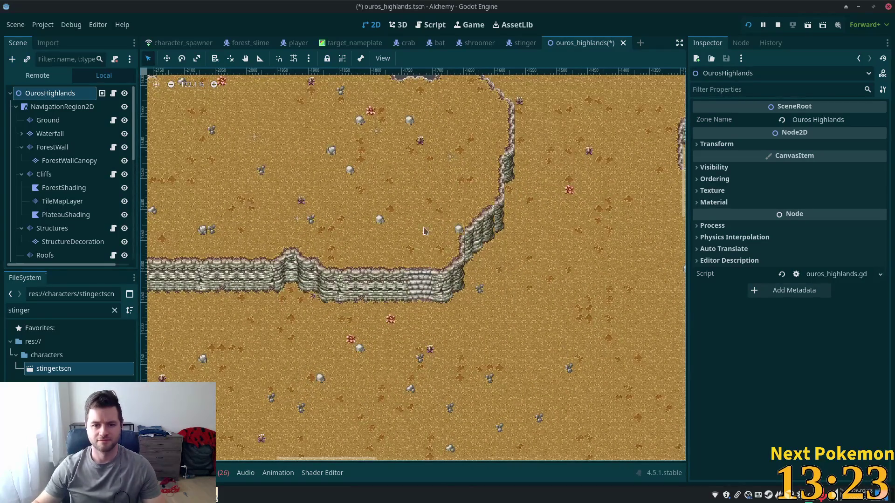
key("F5")
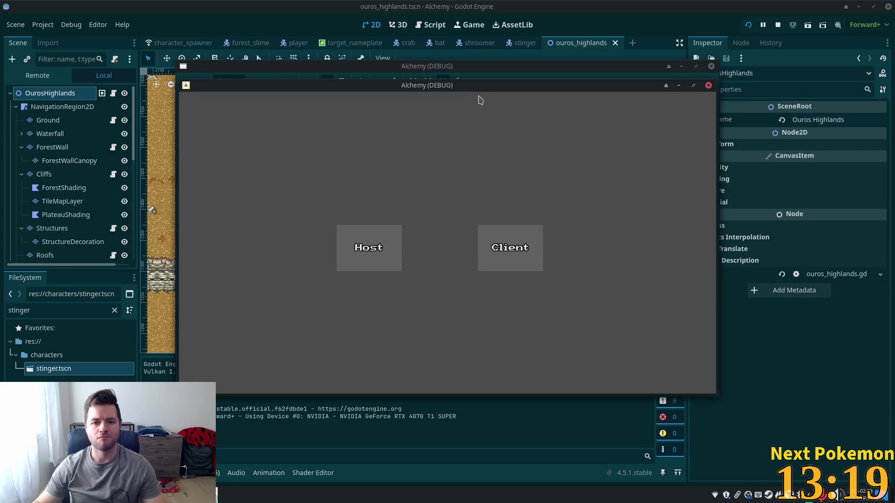
key("F8")
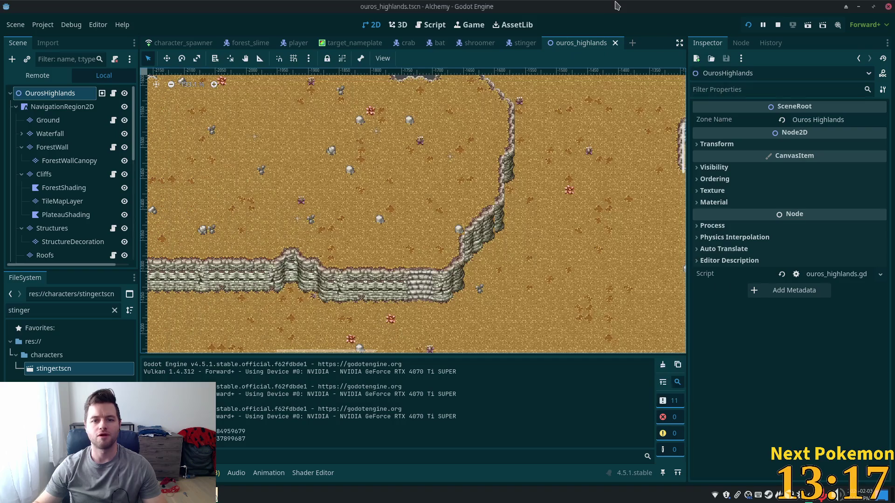
- Add stinger.tscn as a new auto spawn element in character_spawner and run the game
left_click(182, 43)
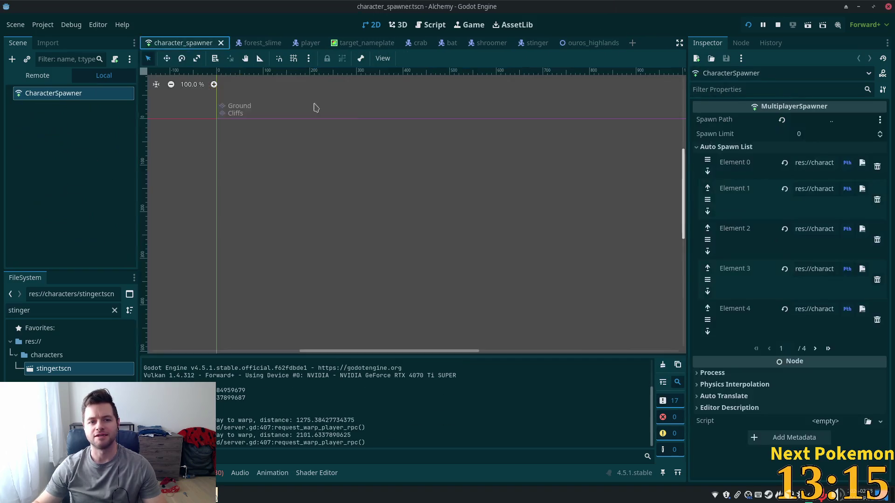
left_click(830, 349)
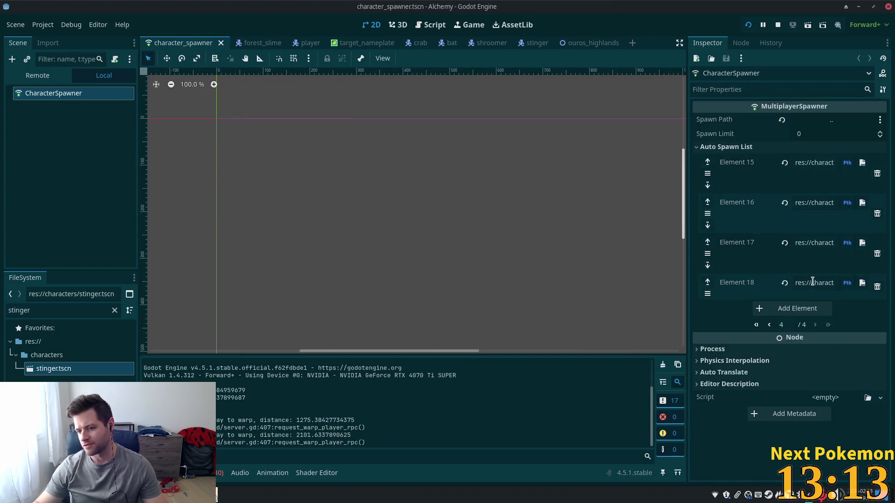
left_click(786, 309)
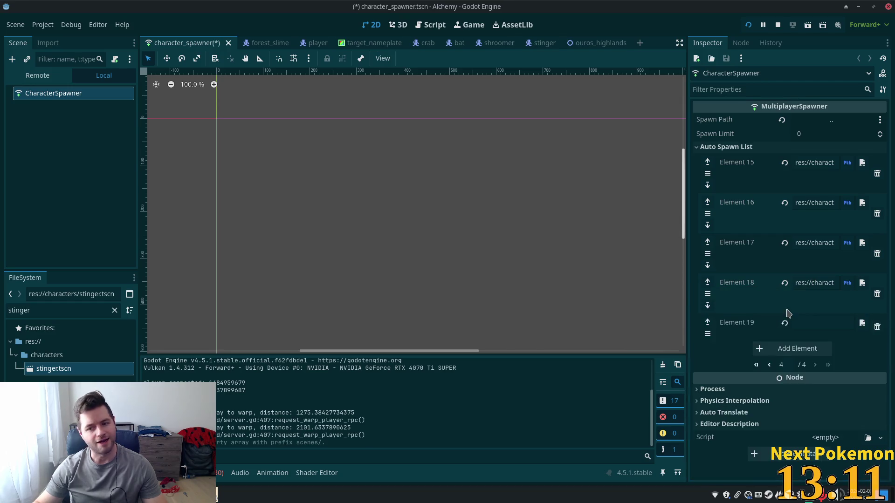
mouse_move(53, 368)
left_mouse_down()
mouse_move(809, 314)
mouse_move(833, 325)
left_mouse_up()
left_click(748, 25)
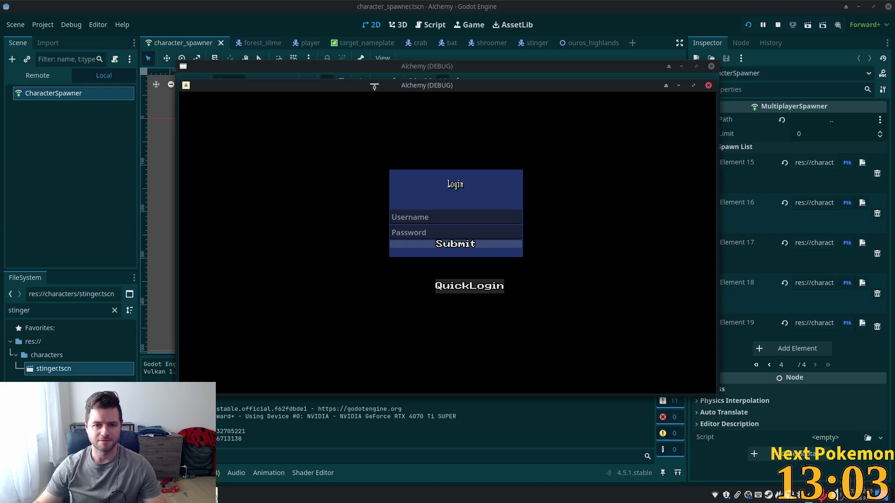
- Arrange the two game windows and log into the game
mouse_move(375, 84)
left_mouse_down()
mouse_move(290, 100)
mouse_move(305, 86)
mouse_move(151, 135)
left_mouse_up()
left_click(362, 315)
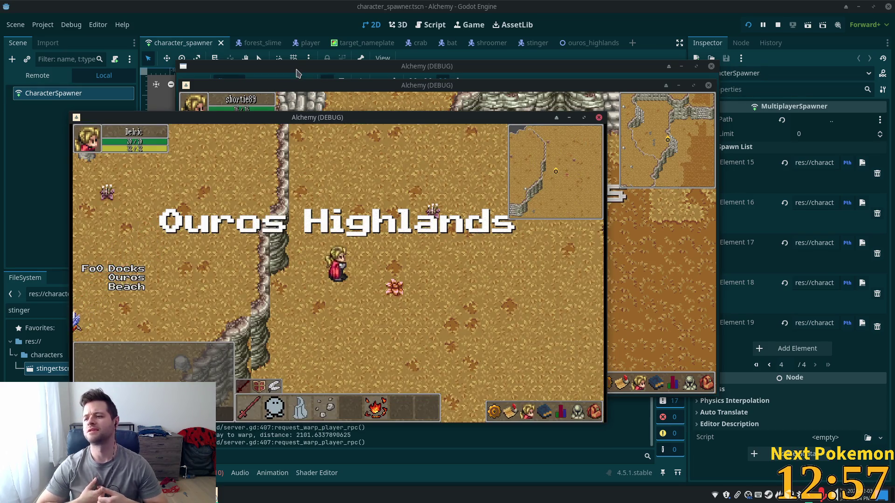
mouse_move(327, 118)
left_mouse_down()
mouse_move(277, 105)
mouse_move(272, 112)
left_mouse_up()
- Walk west and back east along the cliff edges, then target a nearby Stinger
key("Down")
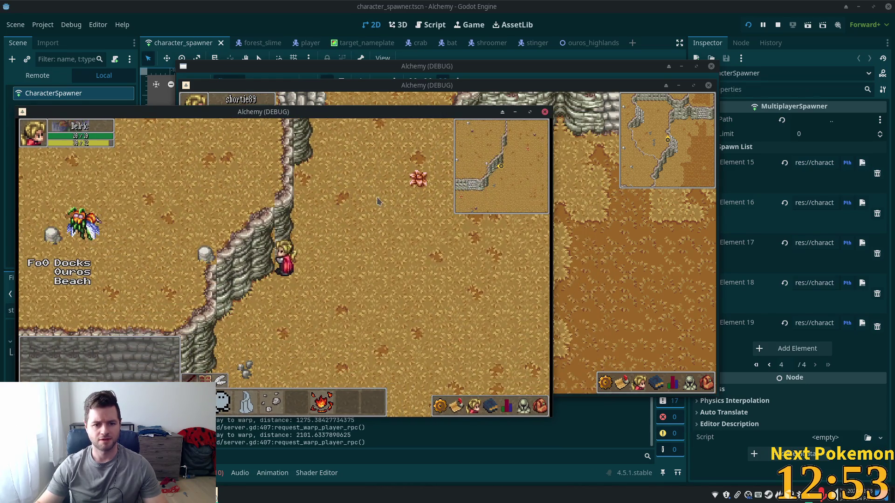
key("Down")
key("Left")
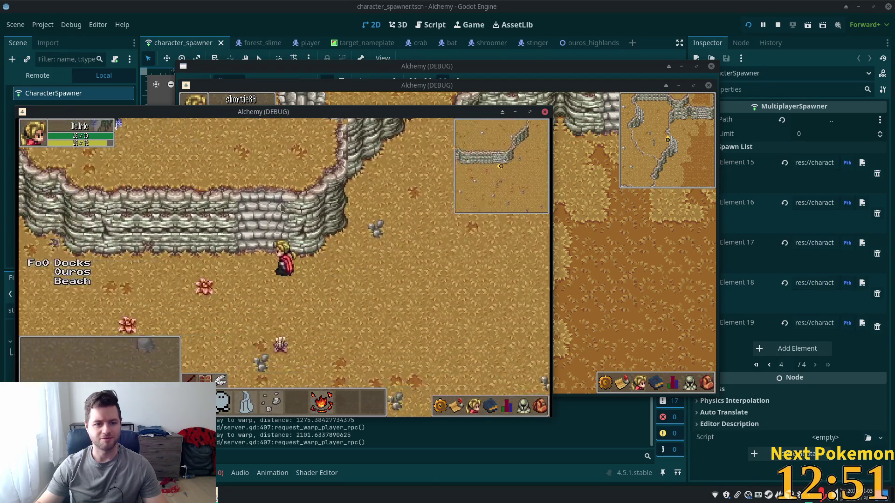
key("Left")
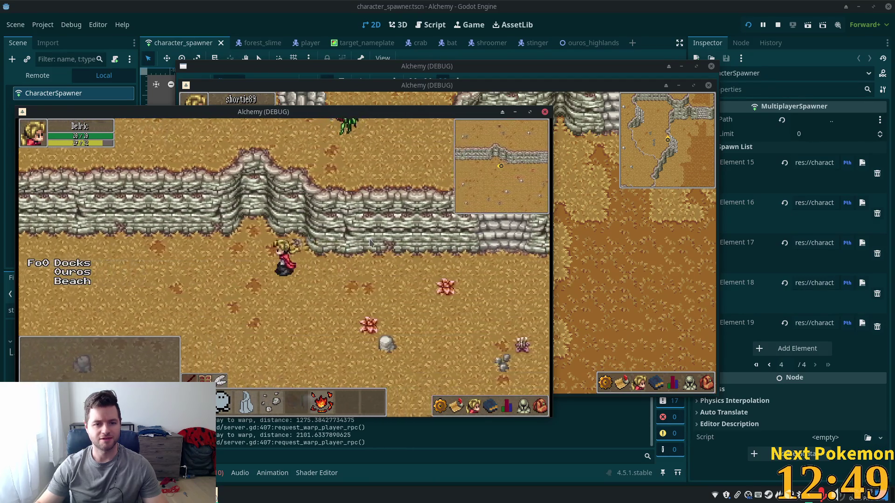
key("Left")
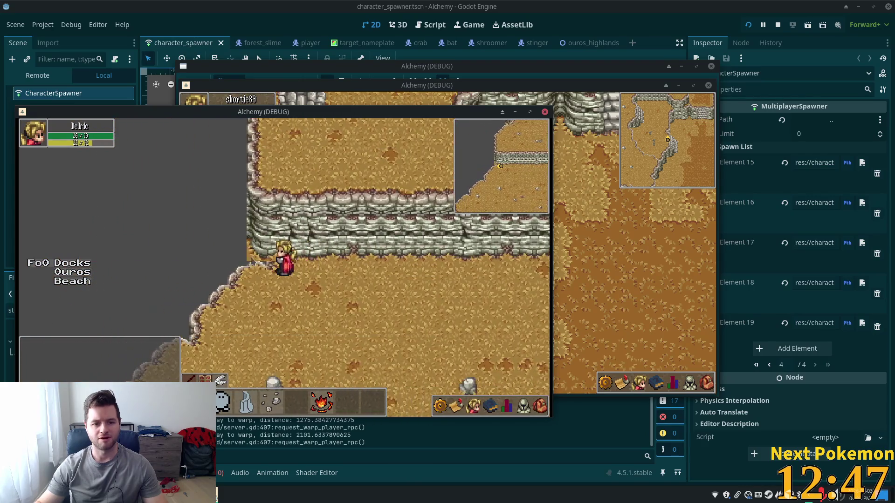
key("Right")
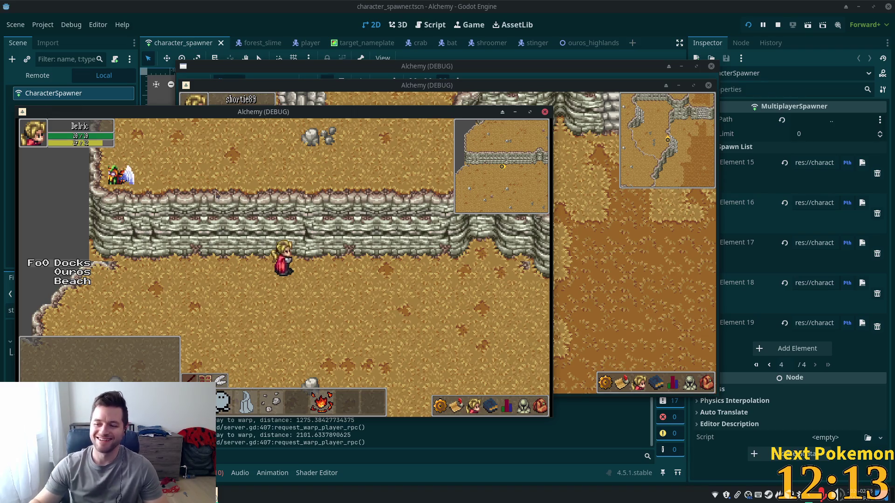
key("Right")
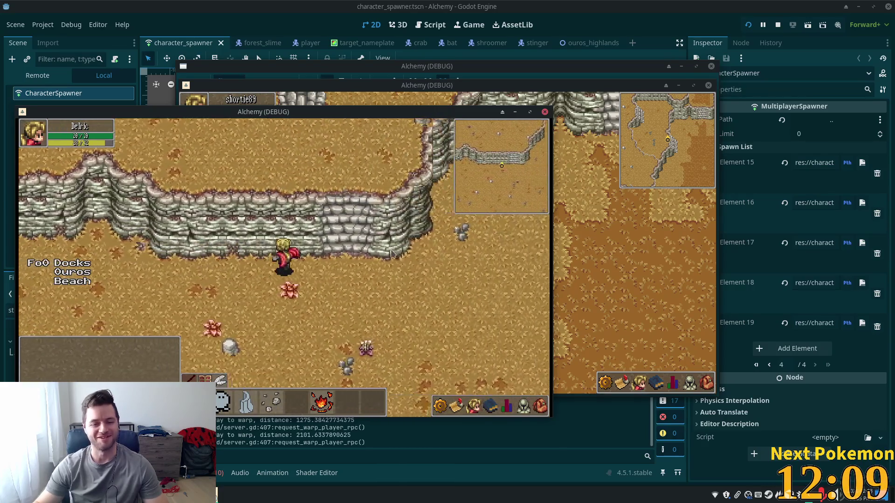
key("Up")
key("Left")
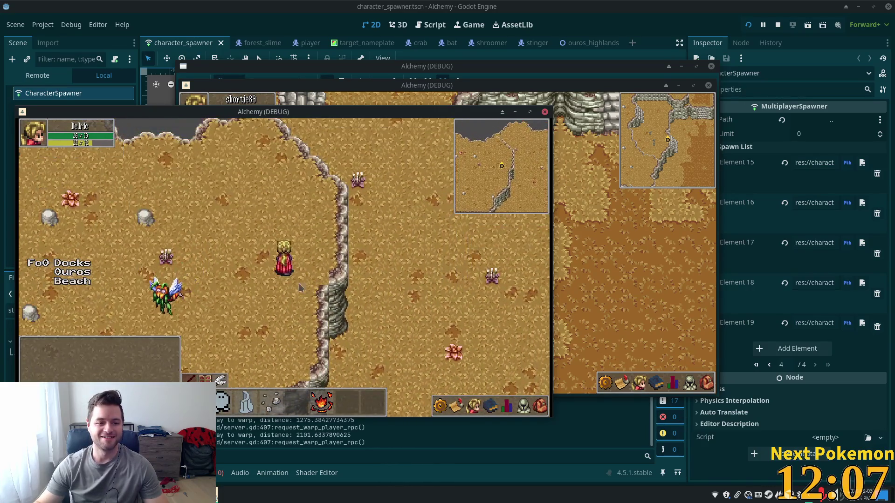
key("Down")
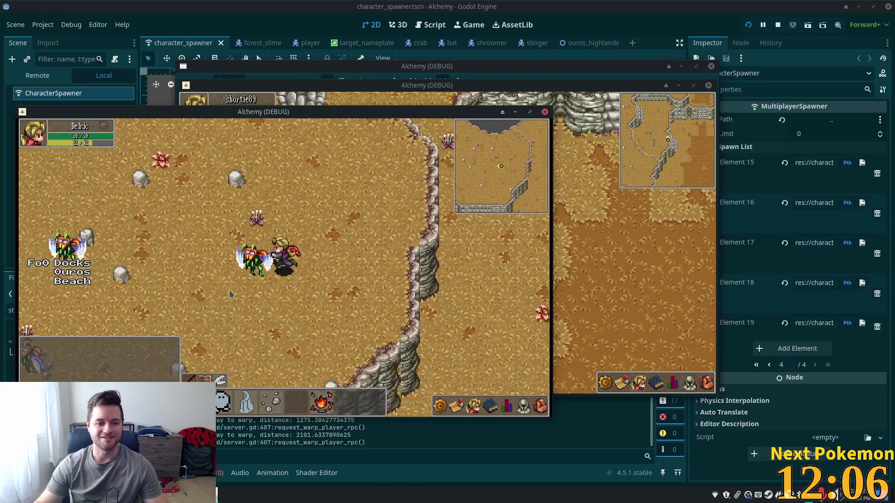
key("Left")
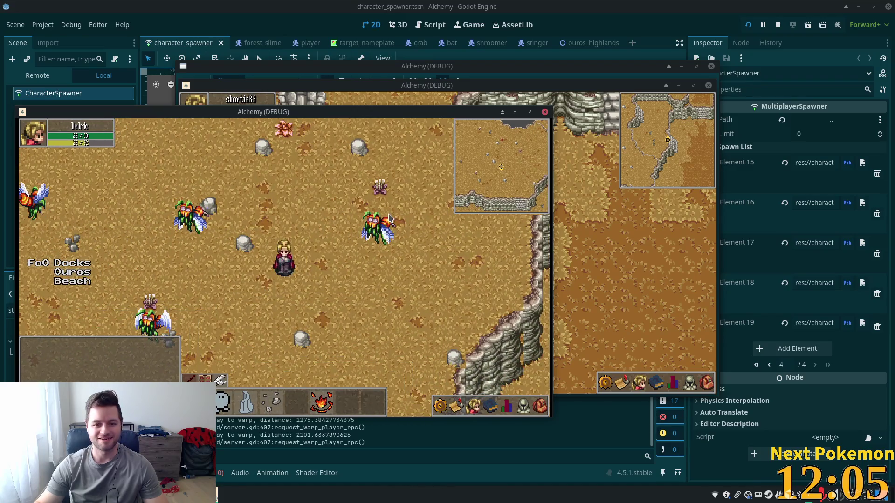
left_click(323, 411)
- Wander north around the cliffs and target a Stinger to move toward it
key("Up")
key("Right")
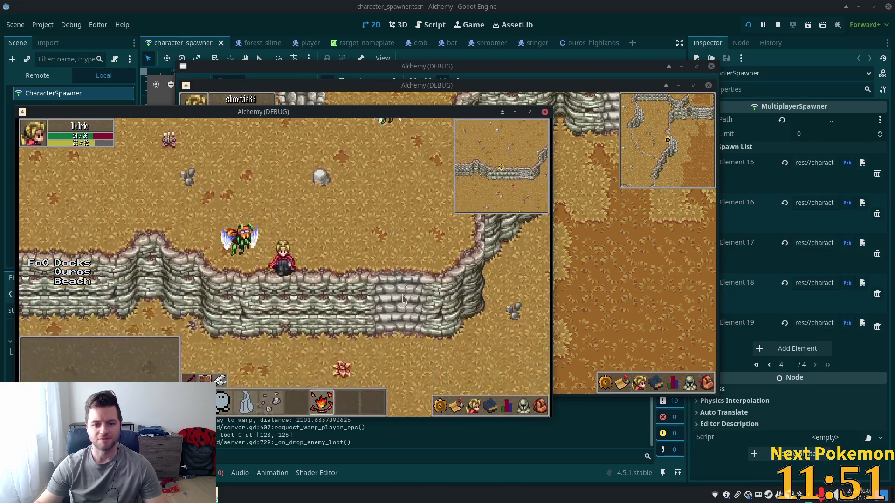
key("Up")
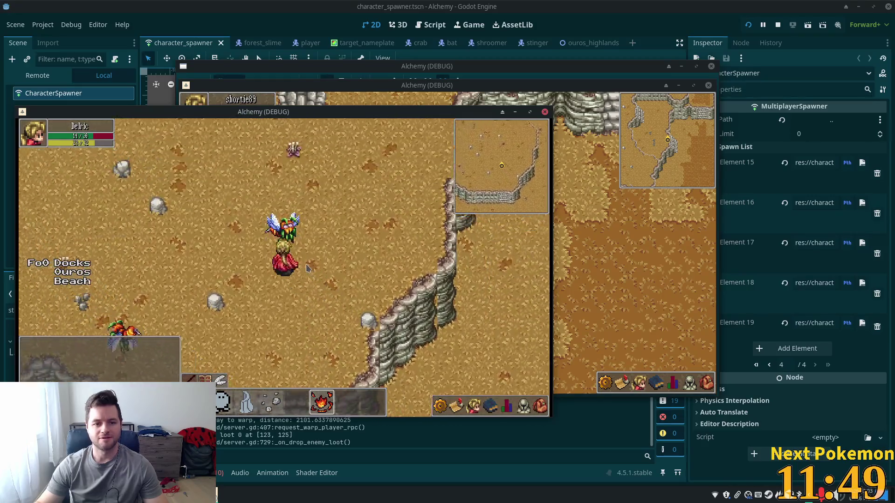
key("Left")
key("Left")
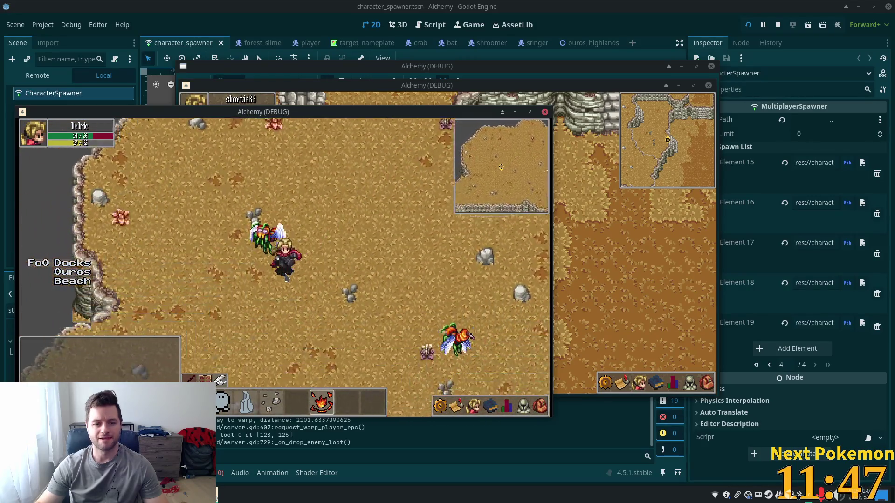
key("Up")
key("Down")
key("Right")
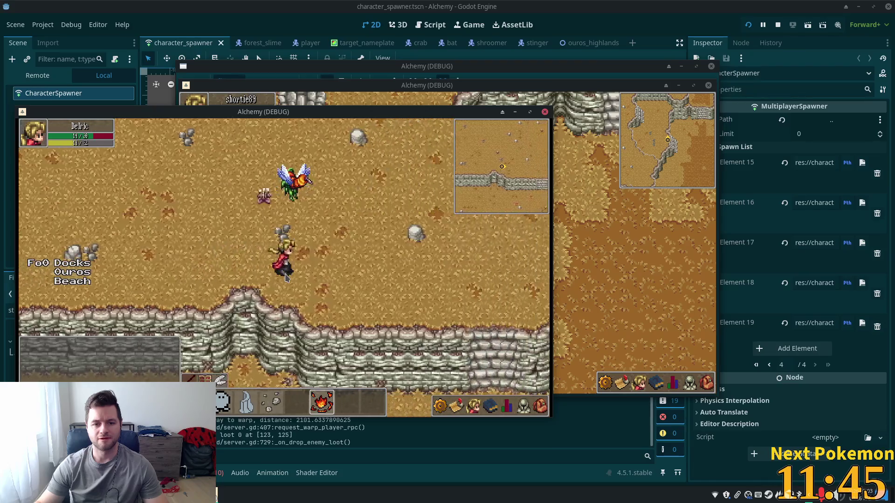
key("Up")
key("Right")
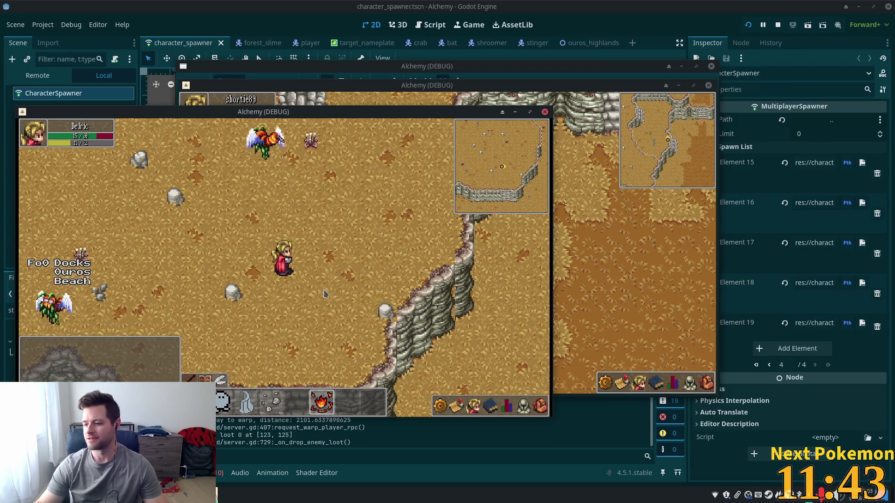
key("Up")
key("Up")
key("Left")
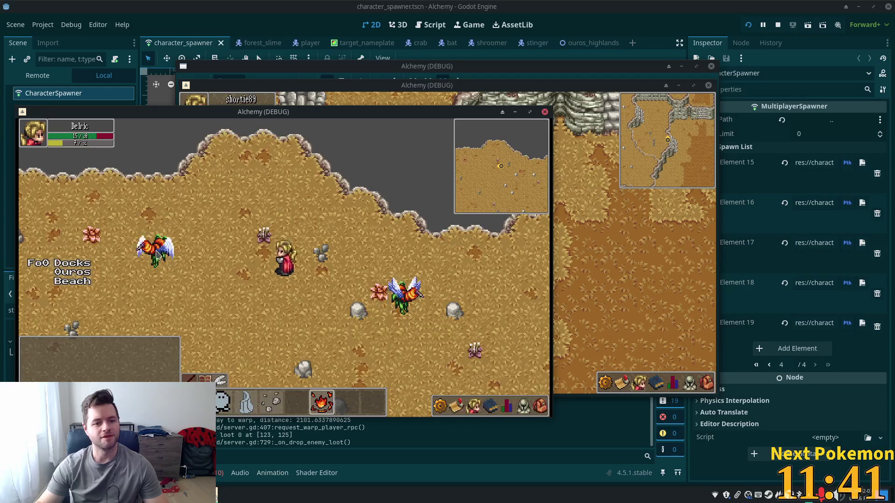
left_click(403, 294)
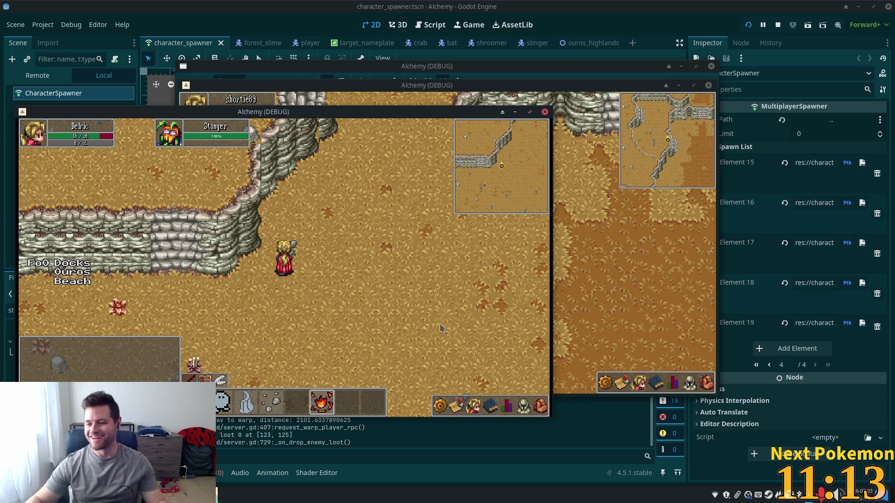
- Walk down the stone cliff stairs into open sand, then stop the debug game
key("a")
key("s")
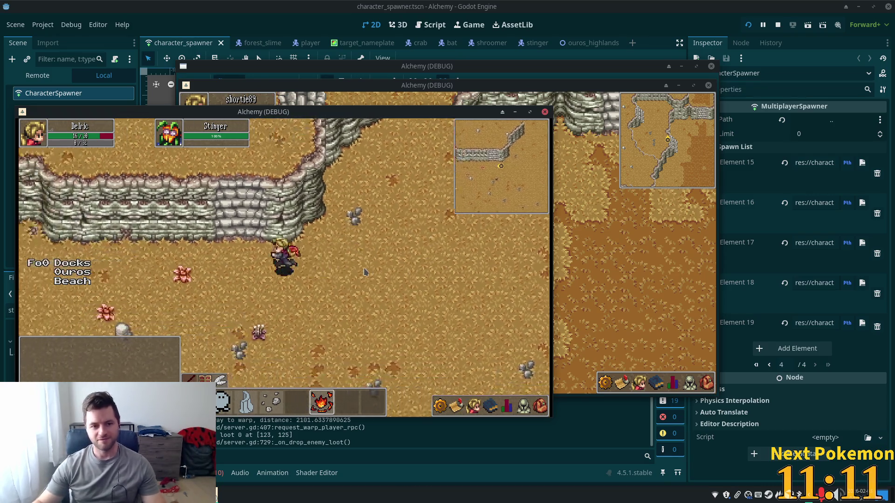
key("w")
key("a")
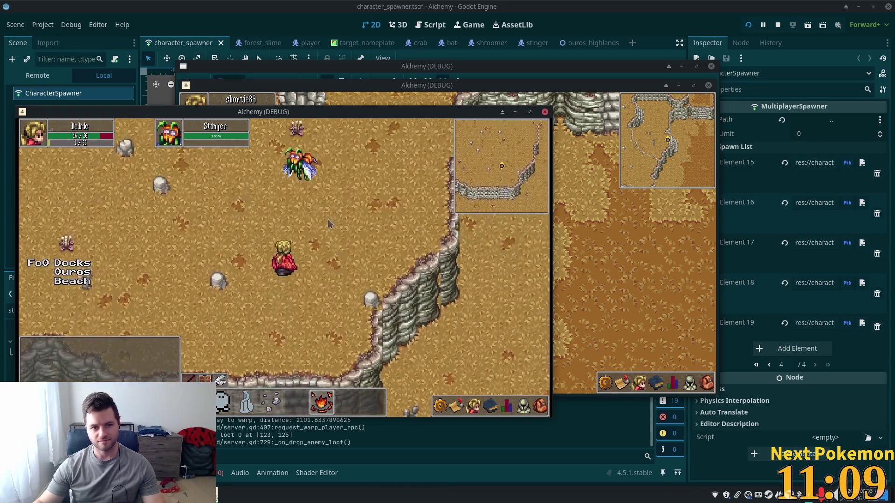
key("s")
key("a")
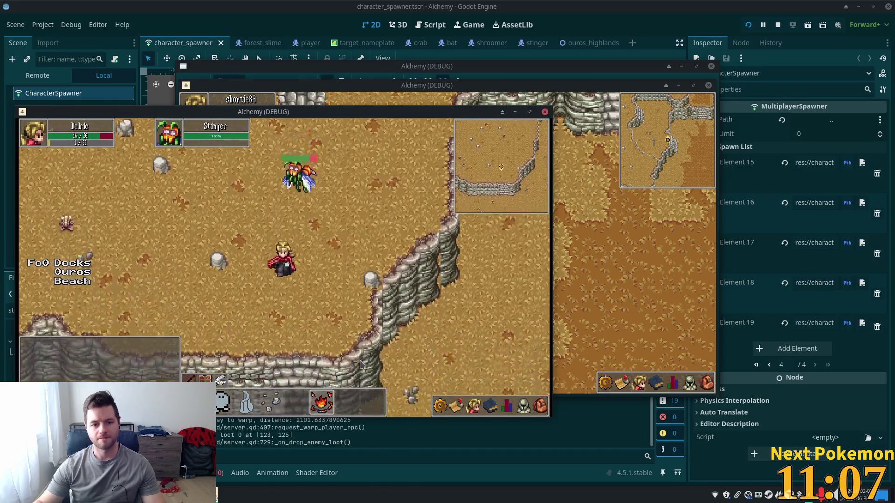
key("s")
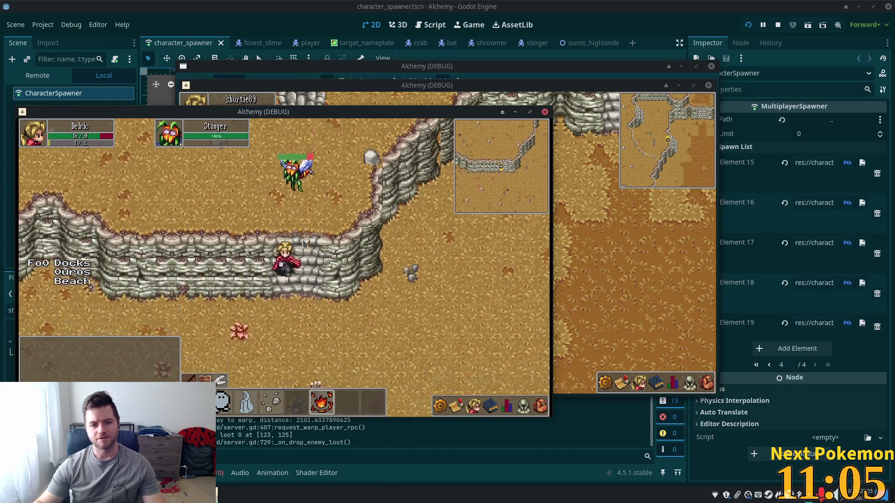
key("s")
key("s")
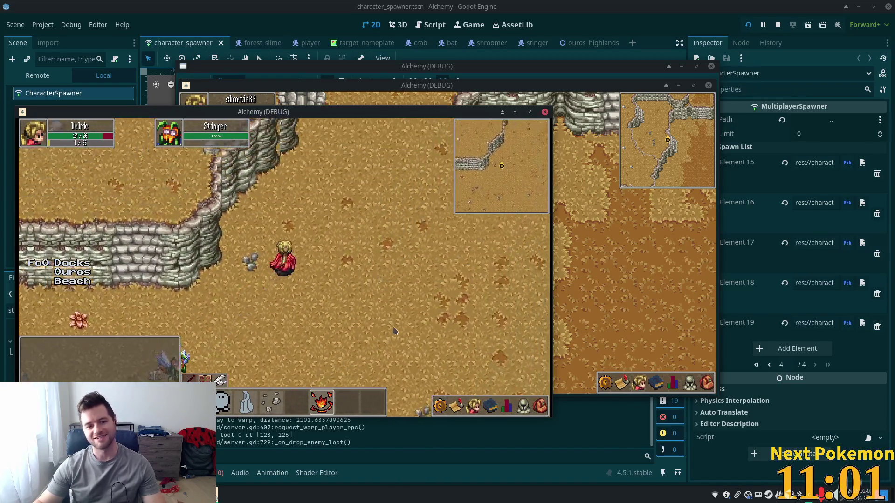
key("d")
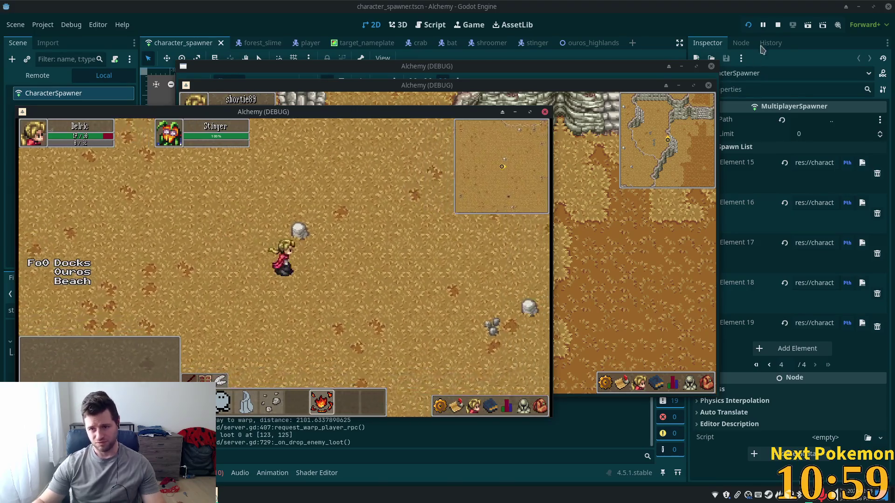
left_click(777, 25)
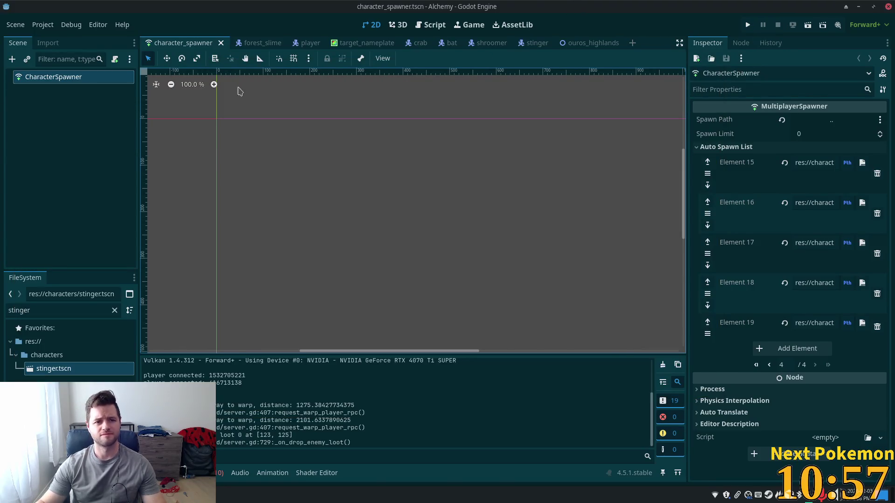
- Reopen ouros_highlands, select NavigationRegion2D, and zoom to about 16% with the whole map centred
left_click(586, 44)
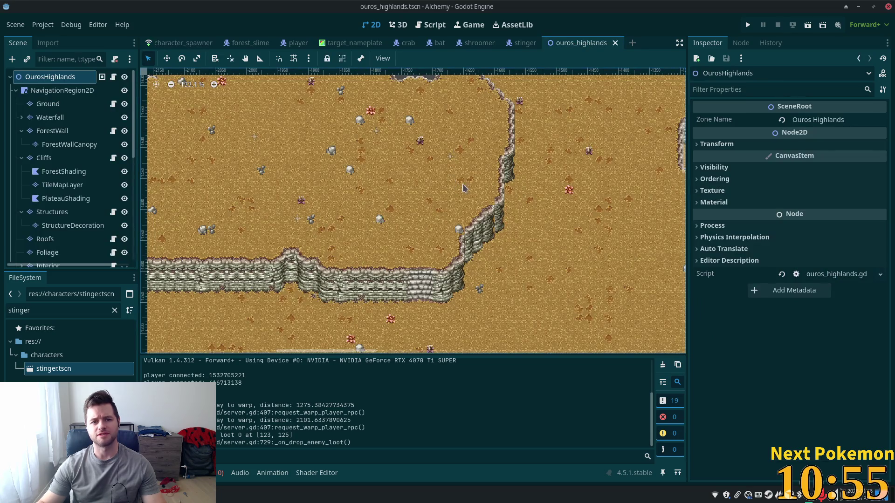
scroll(463, 188, "down", 11)
left_click(86, 94)
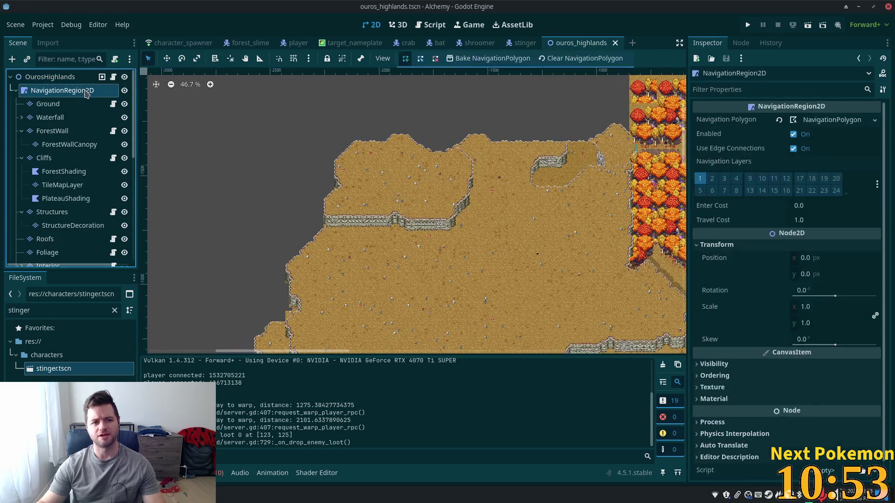
scroll(419, 210, "down", 5)
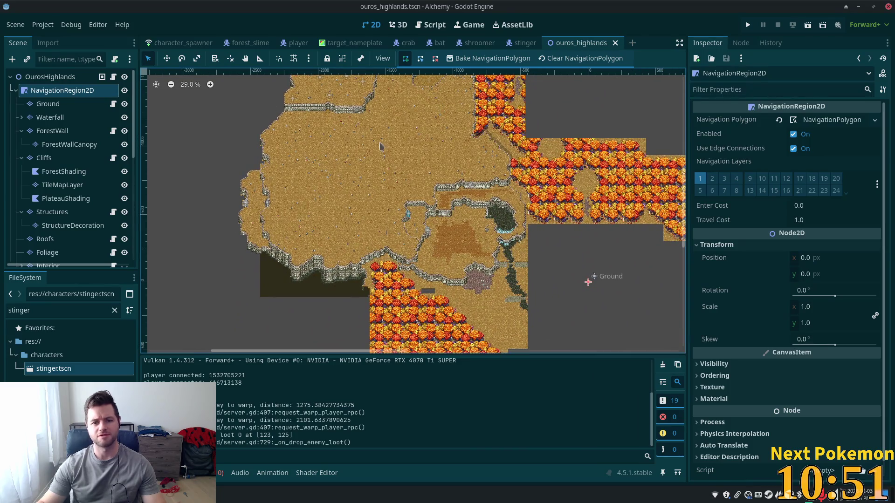
scroll(366, 206, "down", 13)
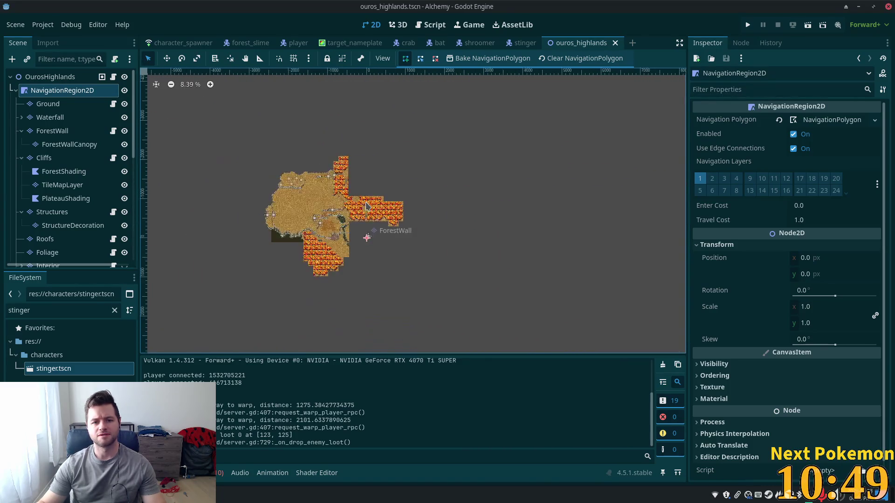
scroll(366, 207, "down", 14)
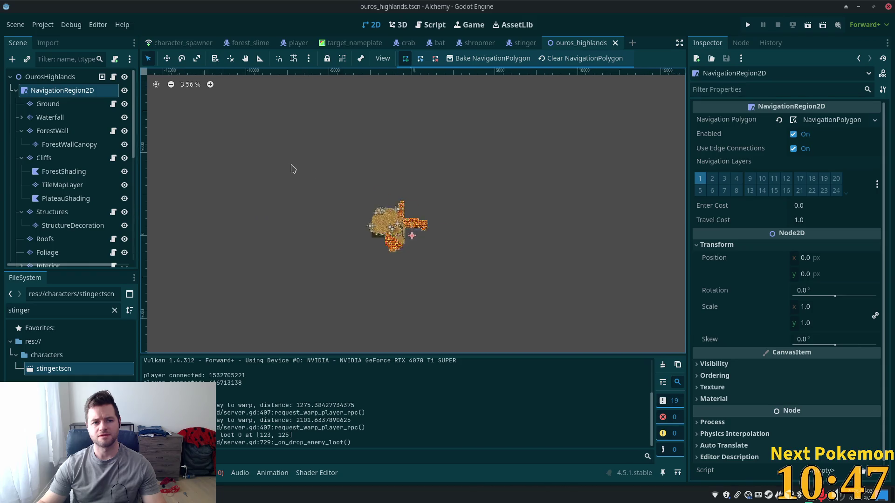
scroll(293, 169, "up", 4)
scroll(543, 248, "up", 3)
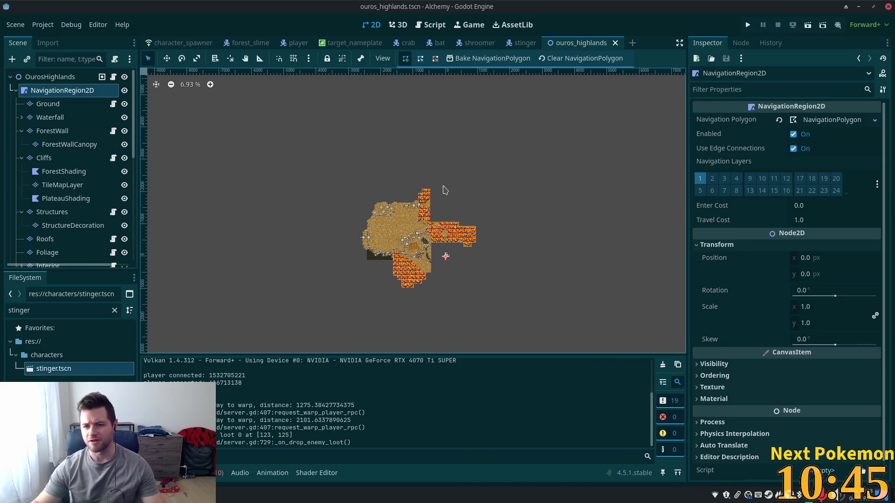
scroll(442, 189, "up", 7)
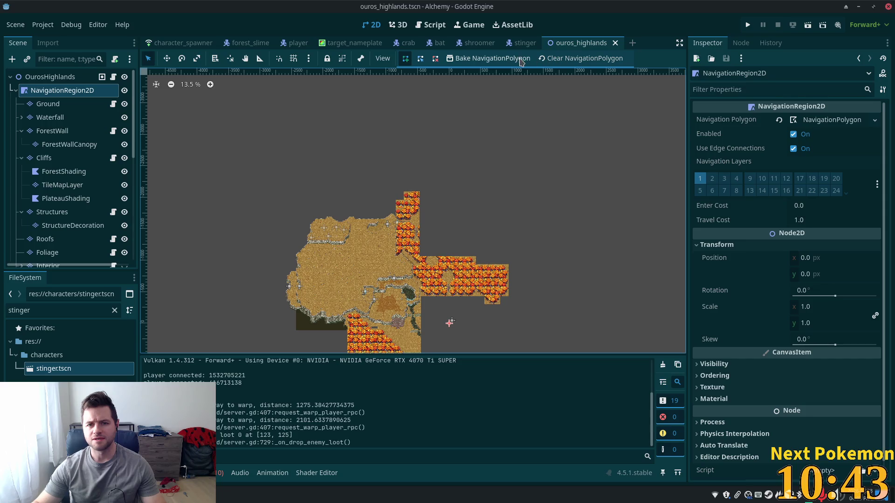
scroll(460, 167, "up", 6)
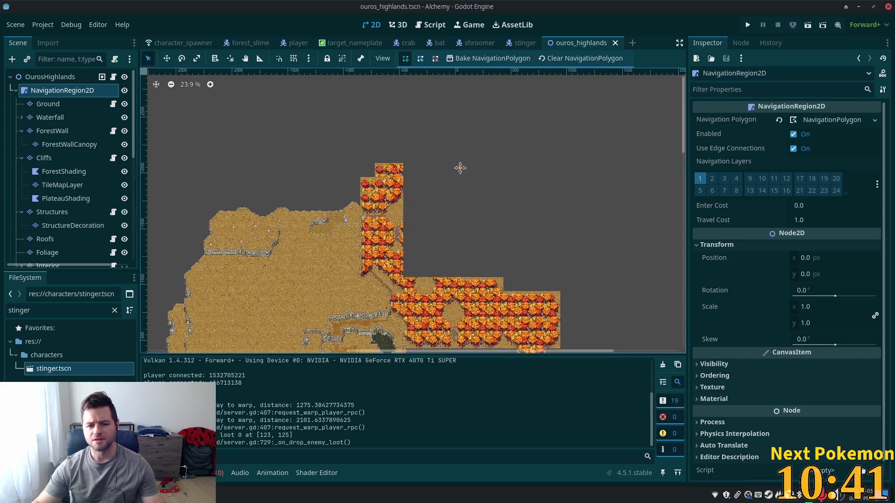
scroll(495, 267, "down", 14)
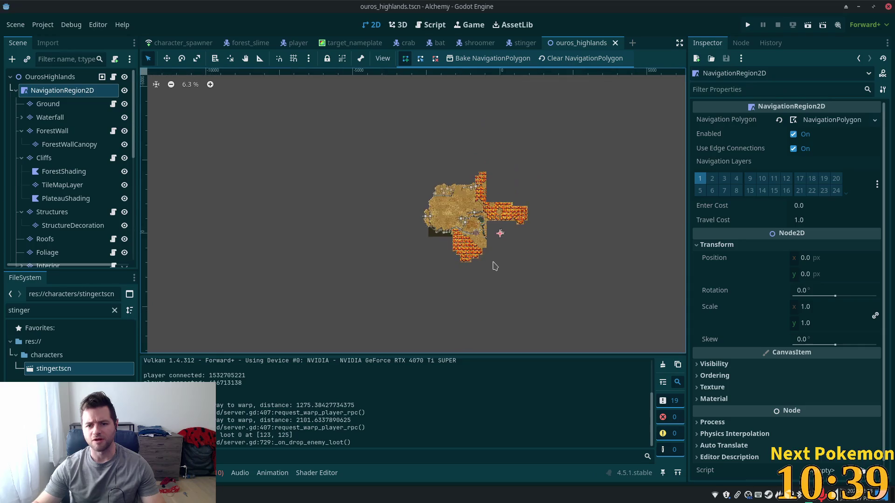
scroll(495, 266, "down", 19)
mouse_move(537, 304)
left_mouse_down()
mouse_move(257, 348)
mouse_move(460, 248)
left_mouse_up()
scroll(459, 244, "up", 15)
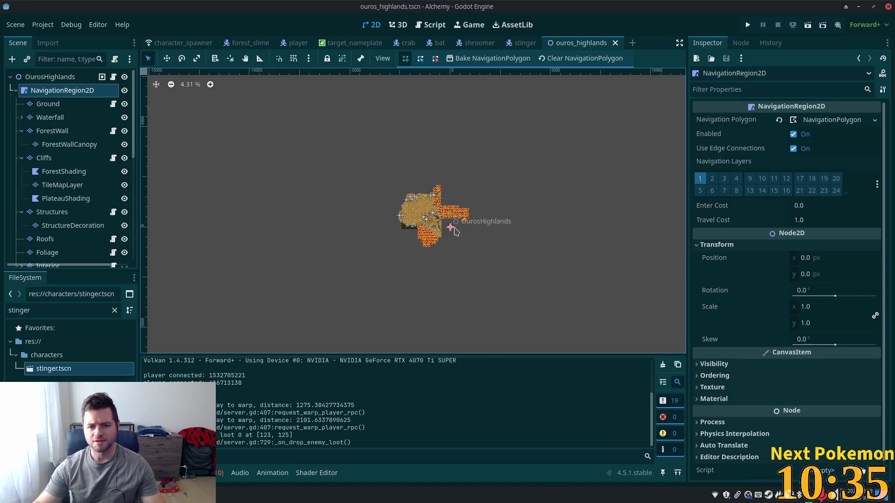
scroll(454, 228, "up", 18)
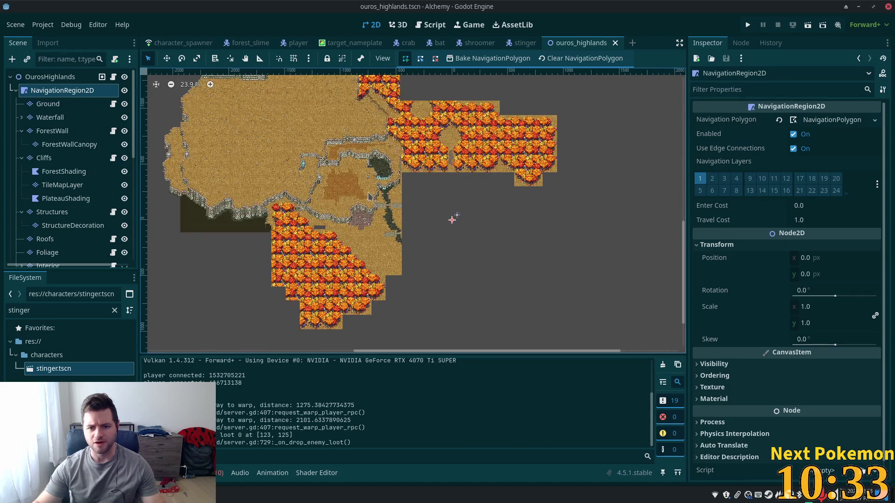
scroll(368, 195, "down", 2)
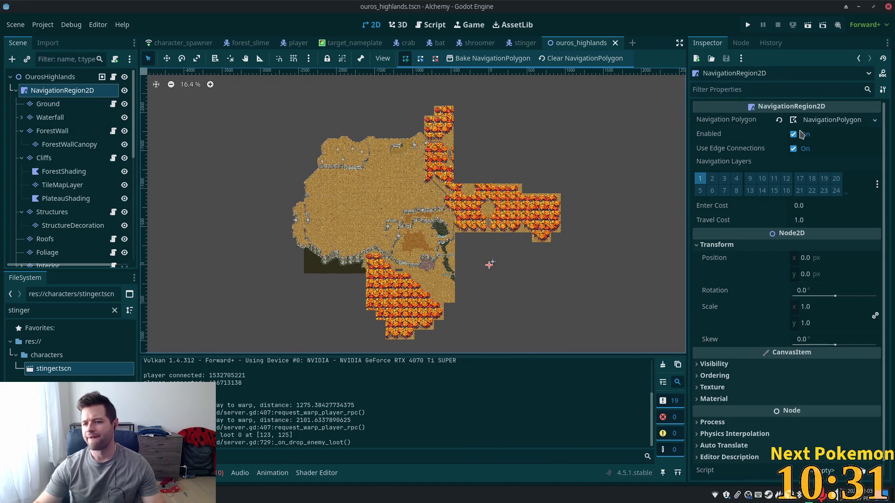
- Trace a NavigationPolygon outline along the western plateau's cliff edges and close it
left_click(806, 121)
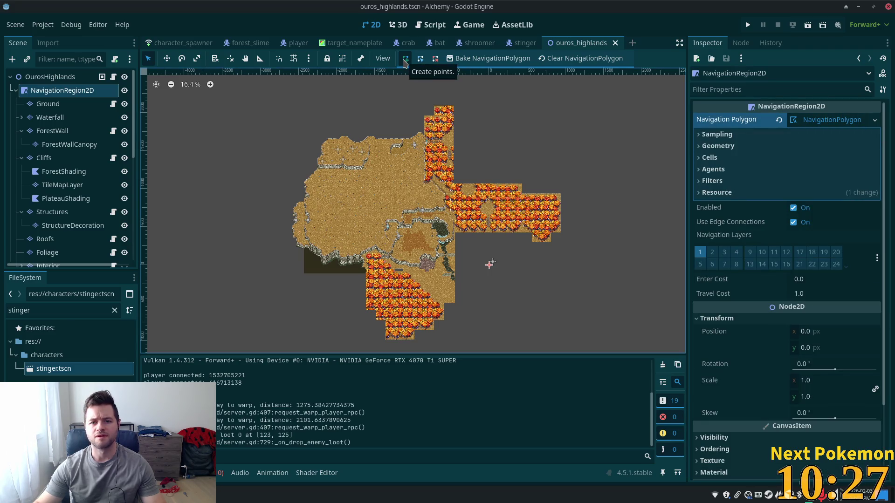
left_click(404, 61)
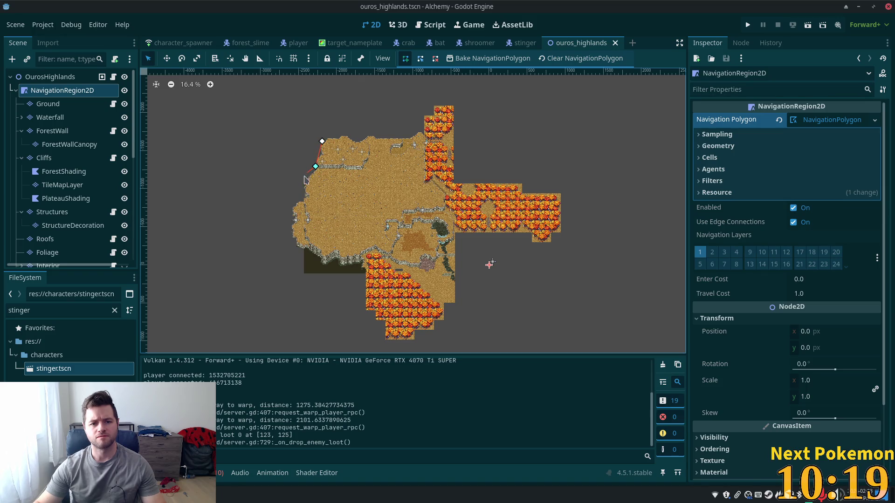
left_click(302, 184)
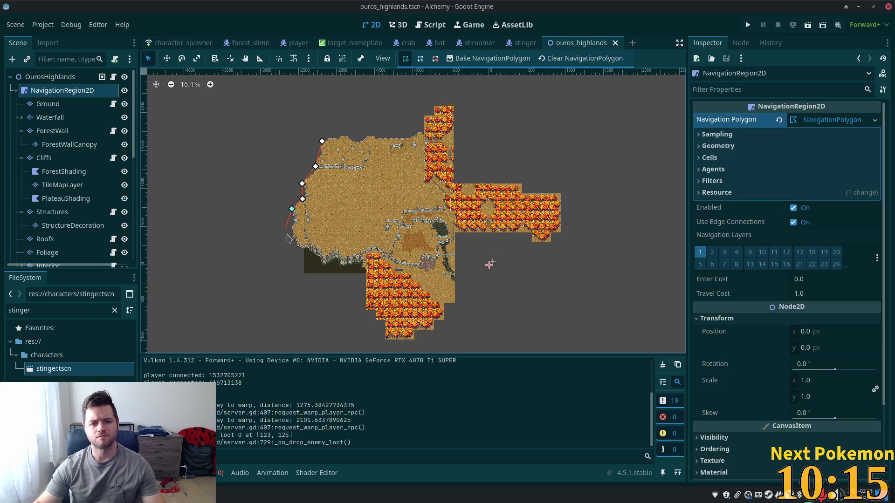
left_click(293, 245)
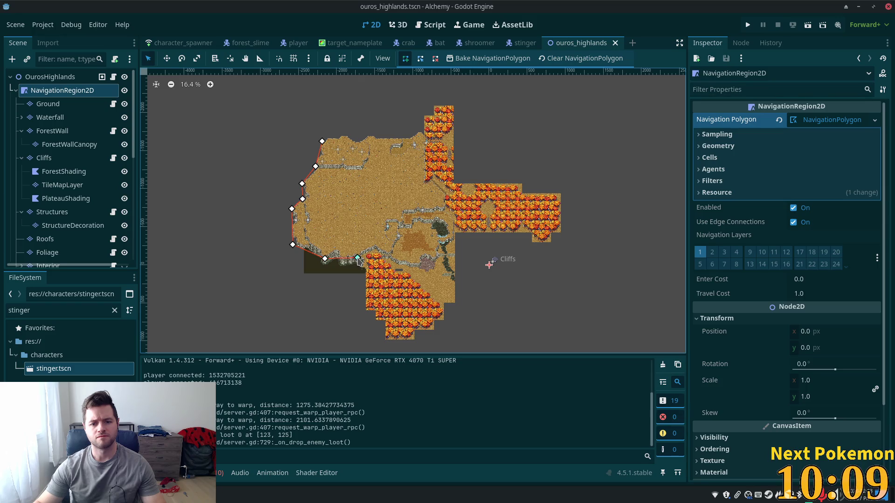
left_click(373, 247)
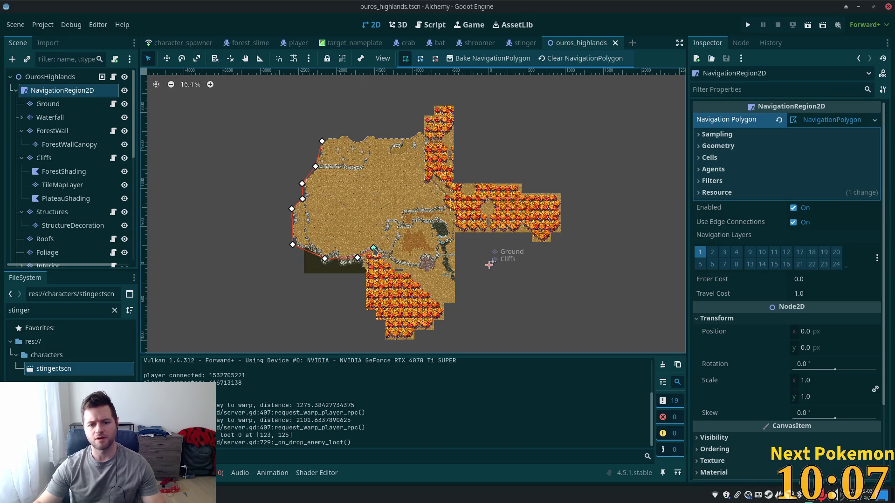
left_click(388, 253)
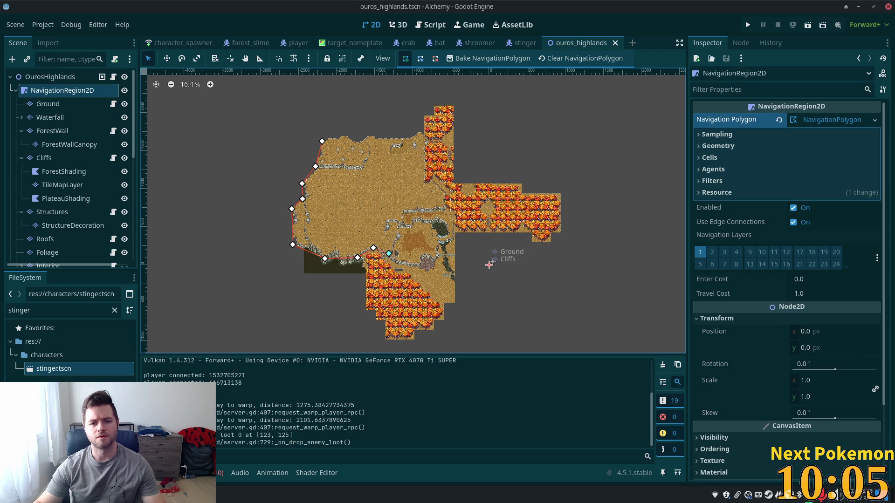
left_click(401, 223)
left_click(443, 210)
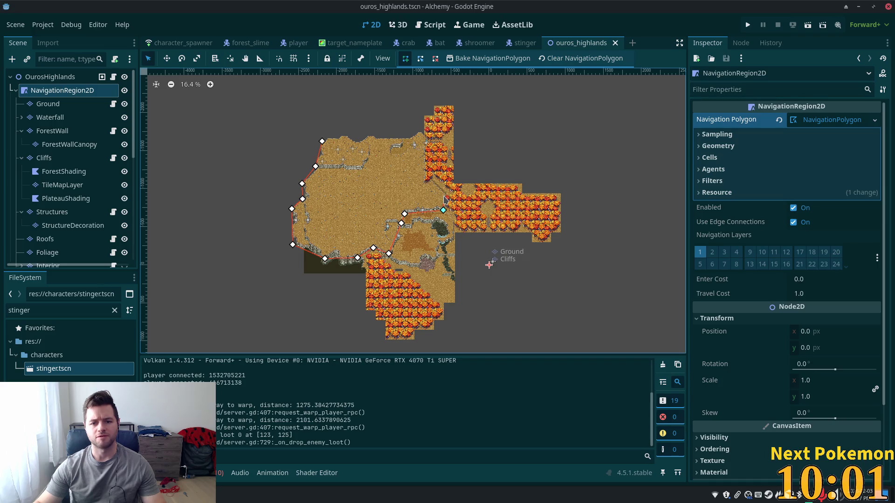
left_click(445, 194)
left_click(431, 180)
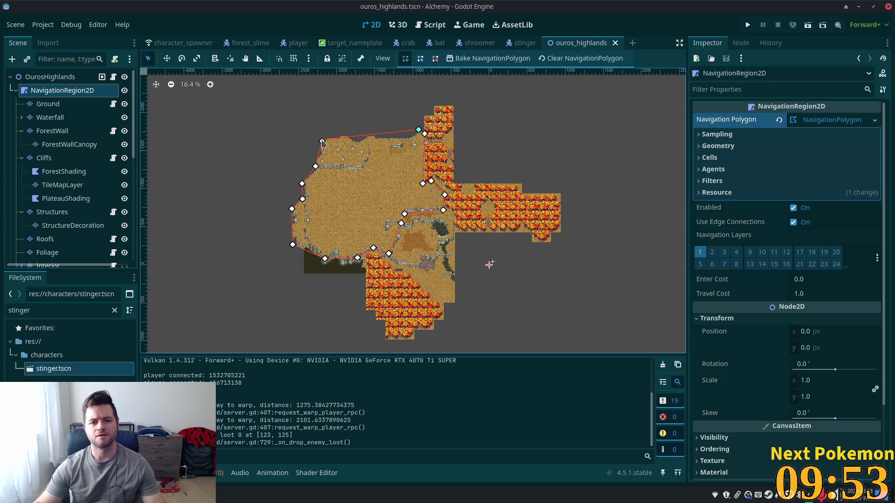
left_click(322, 141)
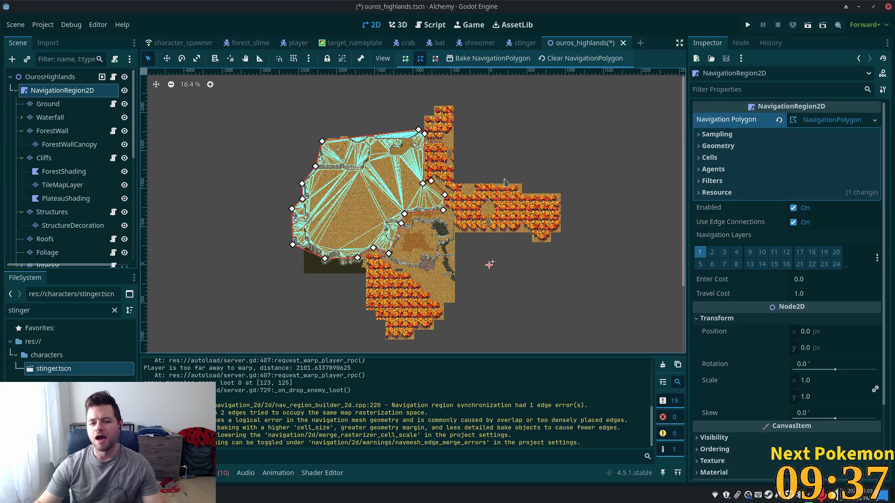
- Save the ouros_highlands scene with Ctrl+S and run the project
key("ctrl+s")
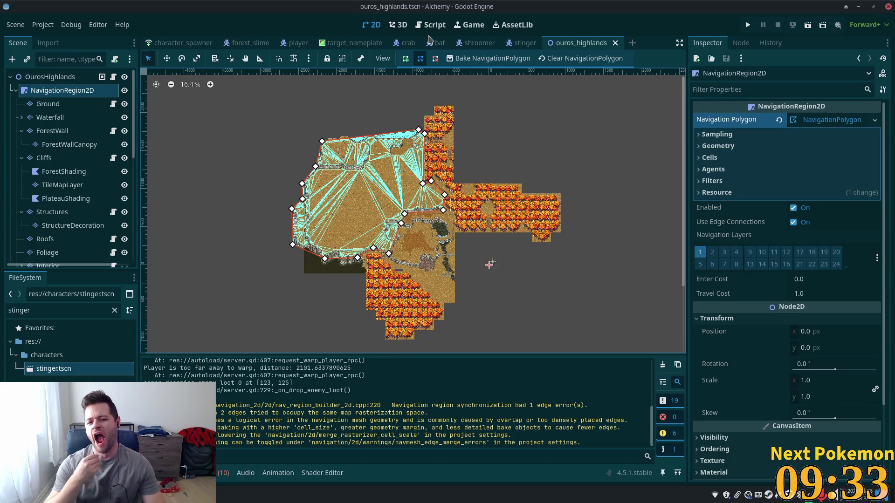
left_click(748, 25)
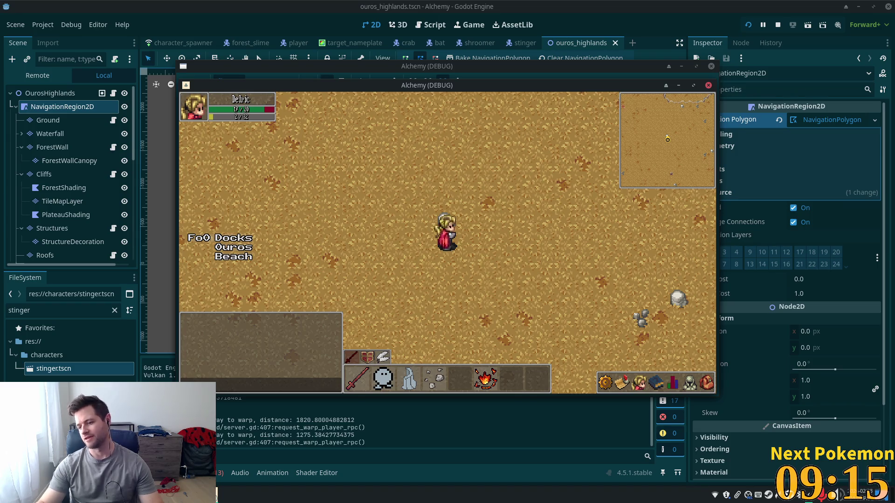
- Walk the character up-left across the highlands, then down-left along the cliff wall
key("a")
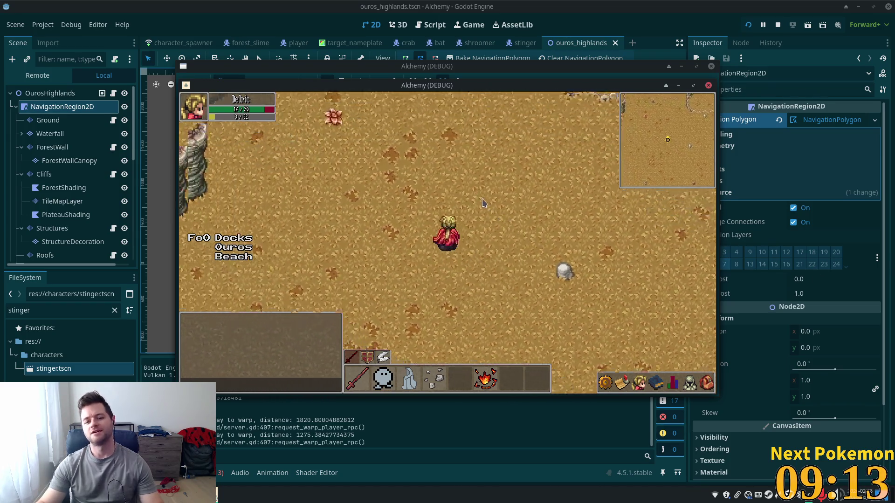
key("a")
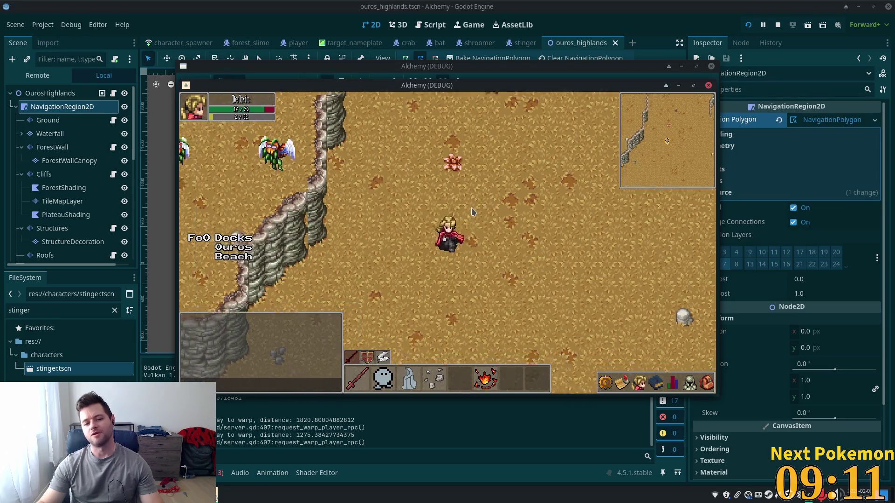
key("s")
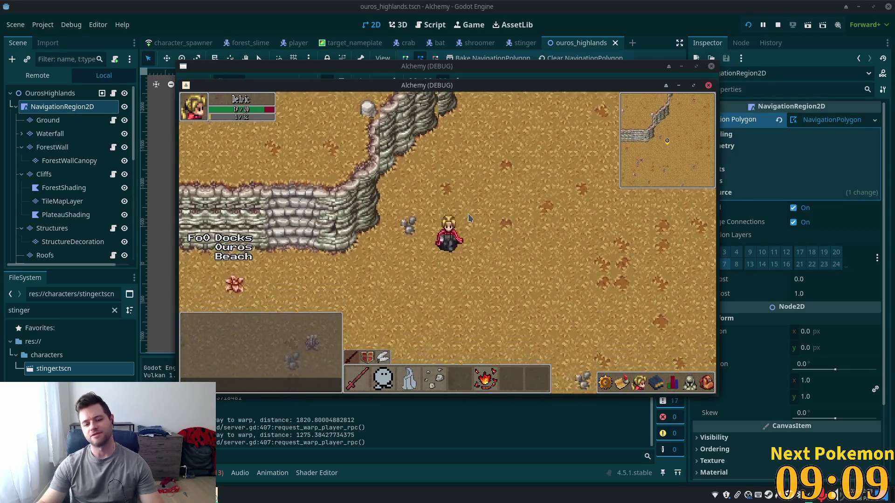
key("s")
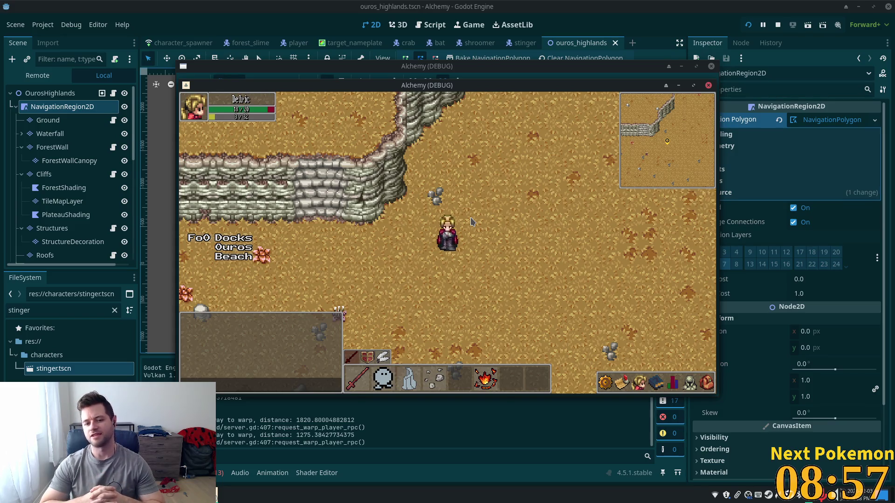
left_click(670, 391)
left_click(684, 386)
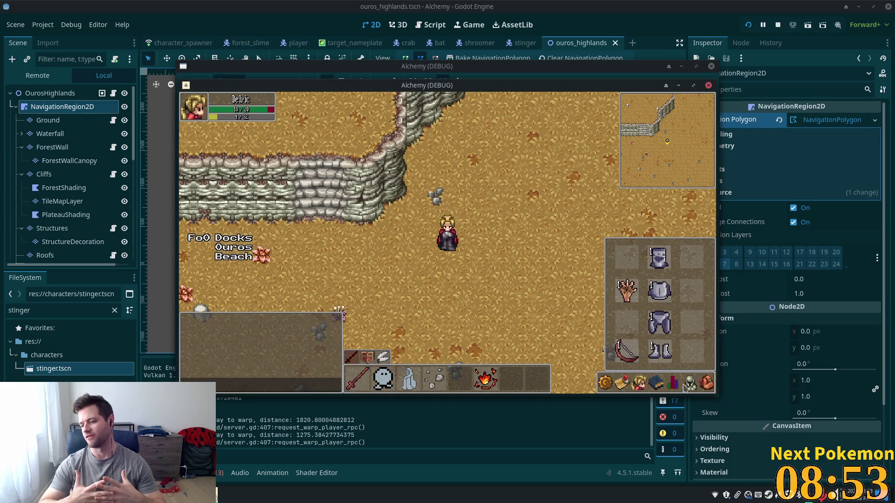
left_click(678, 388)
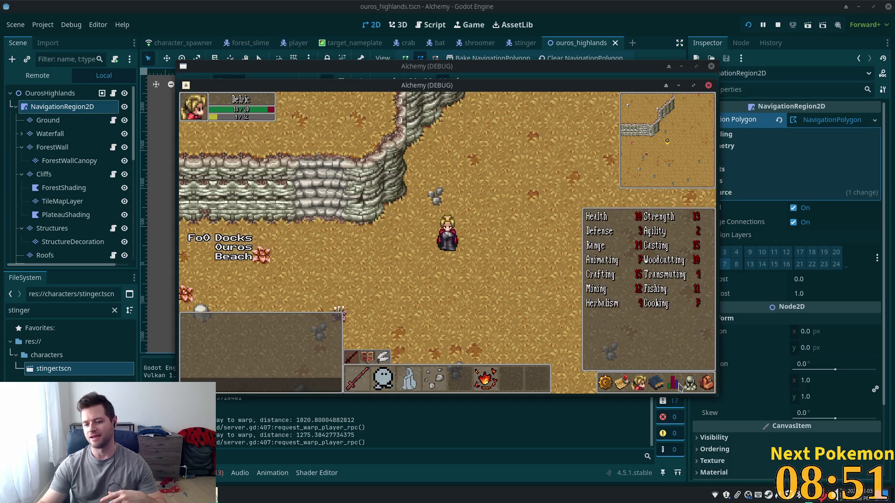
left_click(465, 218)
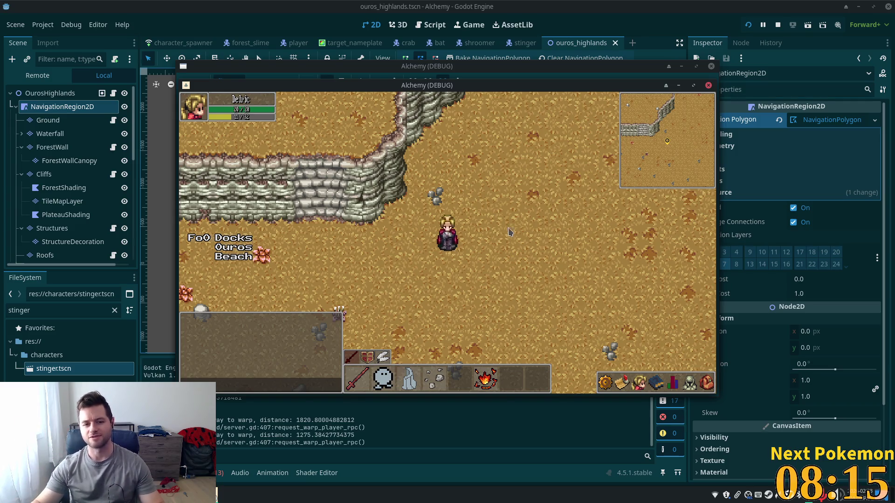
- Walk the character left and up past the cliff wall into the stinger area
key("a")
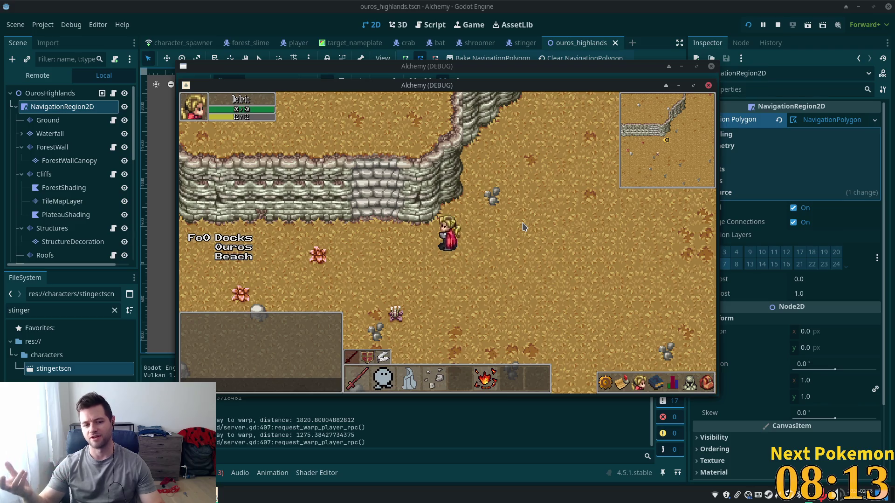
key("w")
key("a")
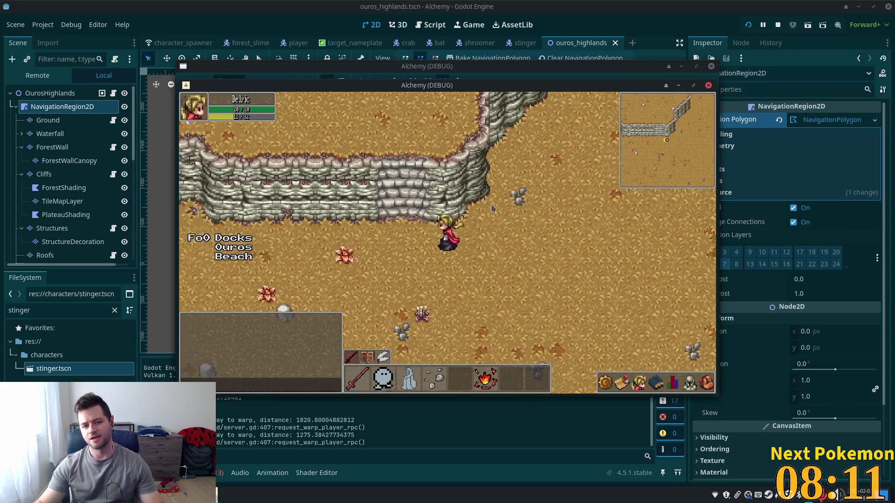
key("w")
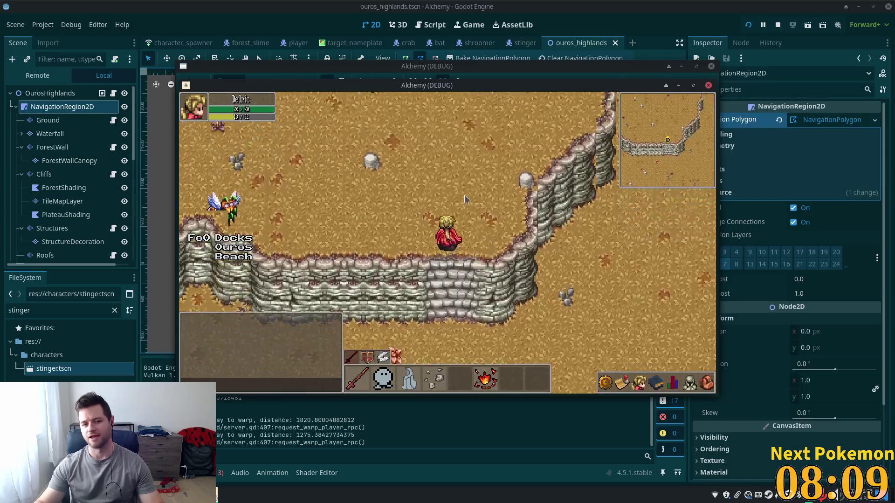
key("w")
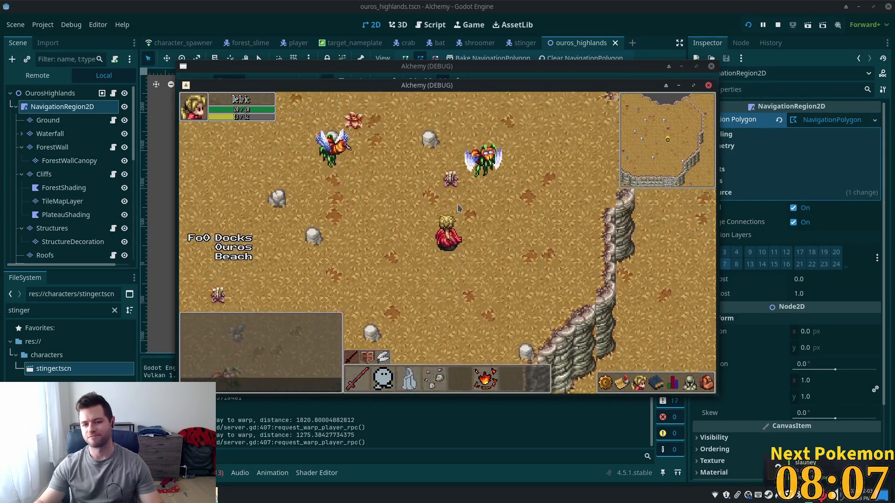
key("w")
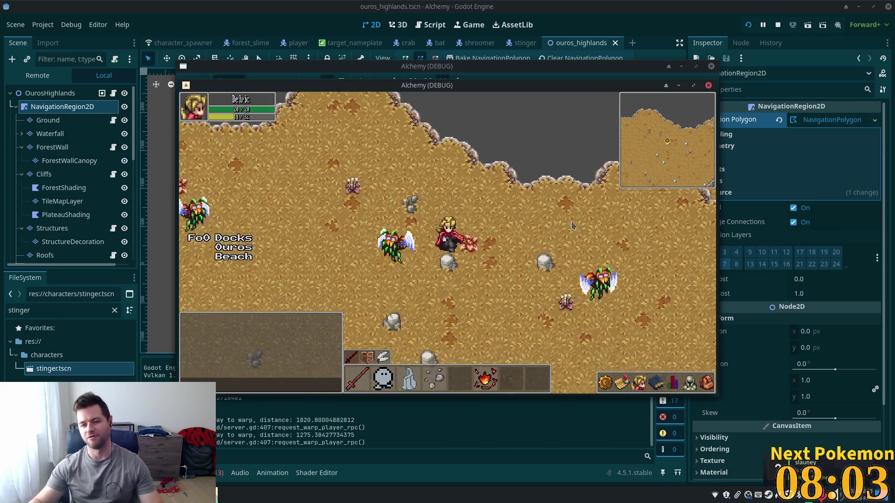
- Weave among the stingers, then head down-right and east past the cliff
key("s")
key("a")
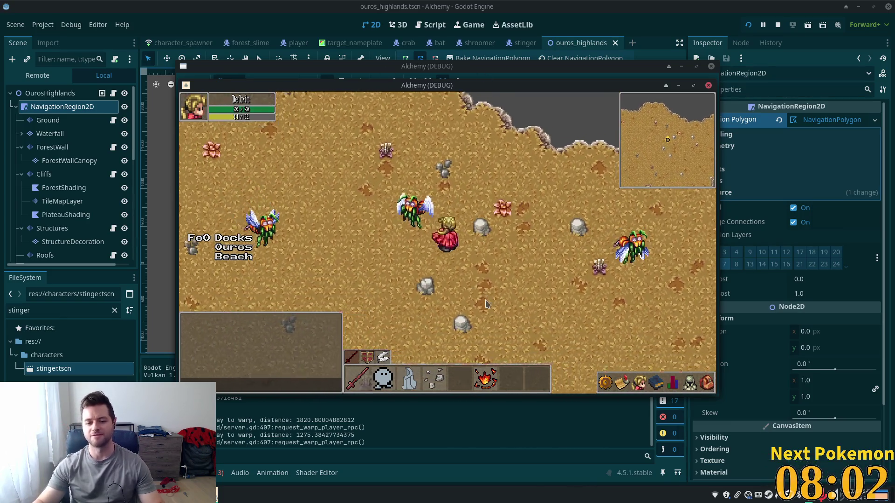
key("w")
key("d")
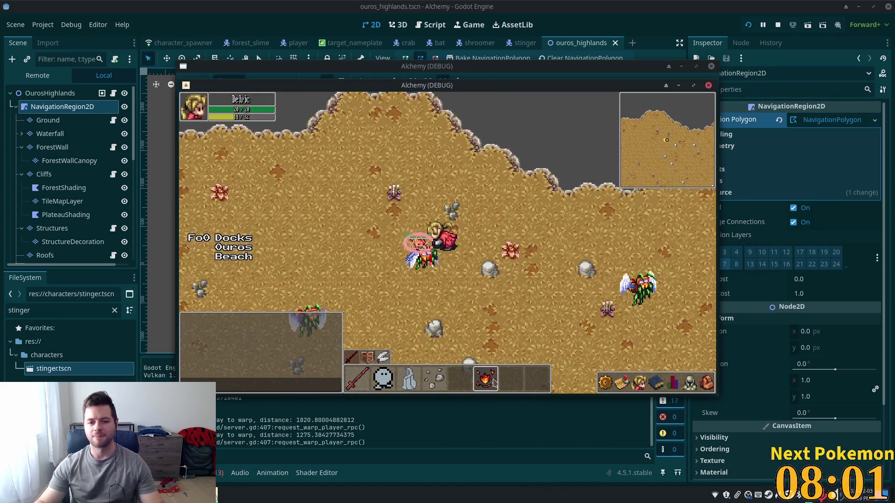
key("s")
key("d")
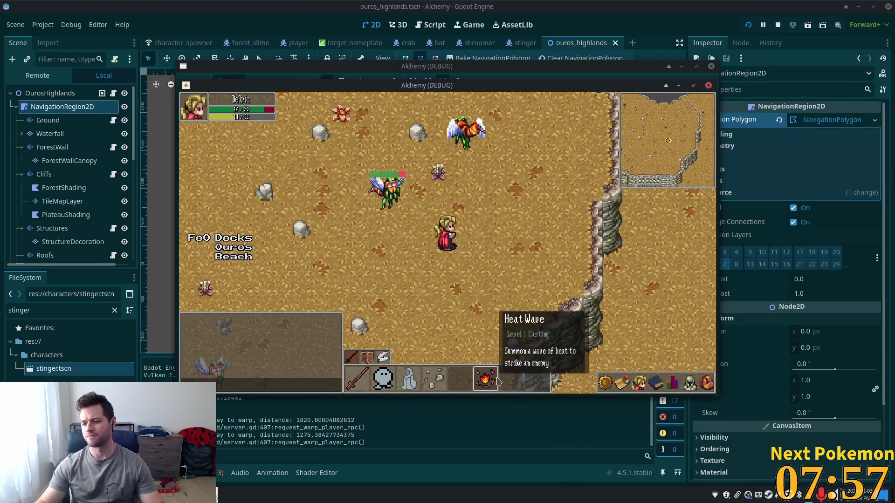
key("d")
key("d")
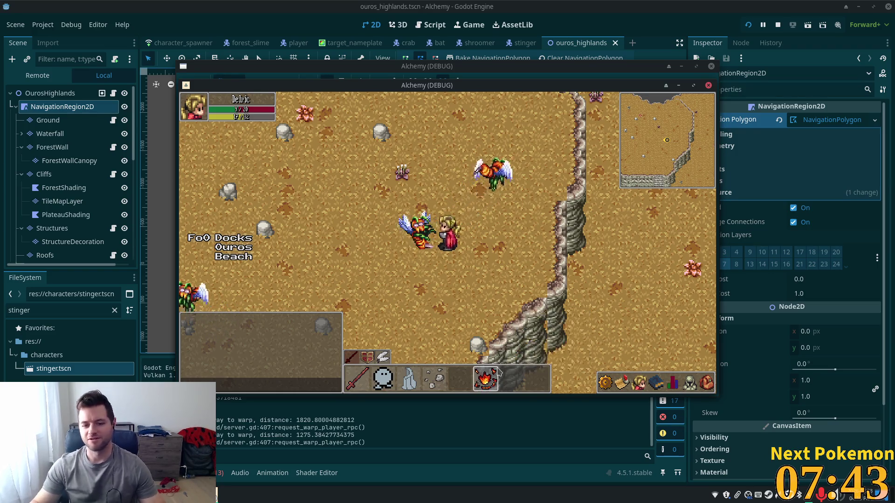
- Cast Heat Wave at a stinger, then walk north past the cliff wall across the sand
left_click(493, 381)
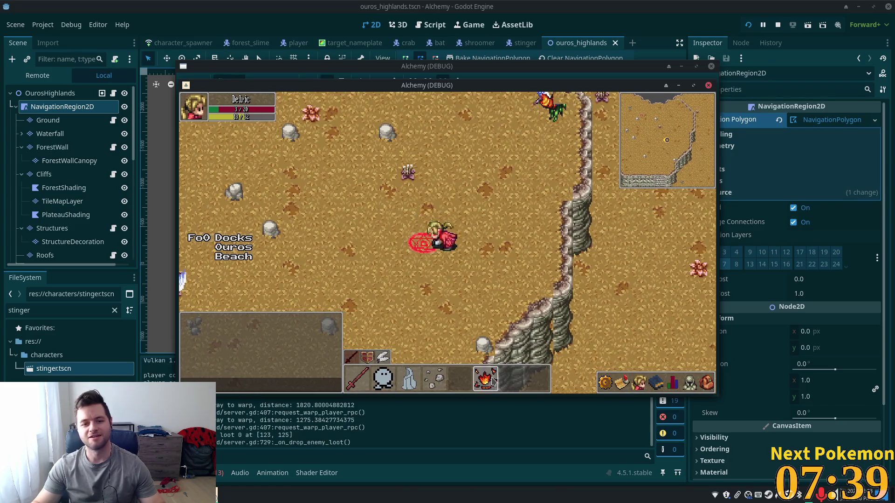
key("a")
key("w")
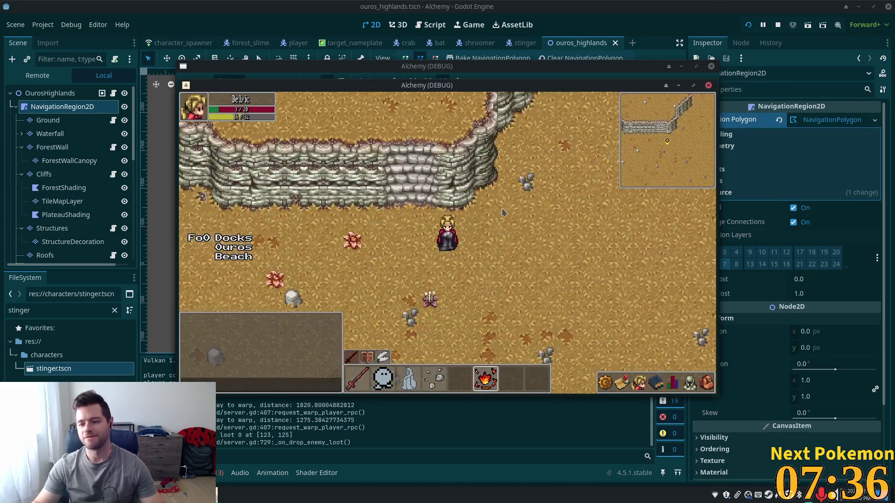
key("w")
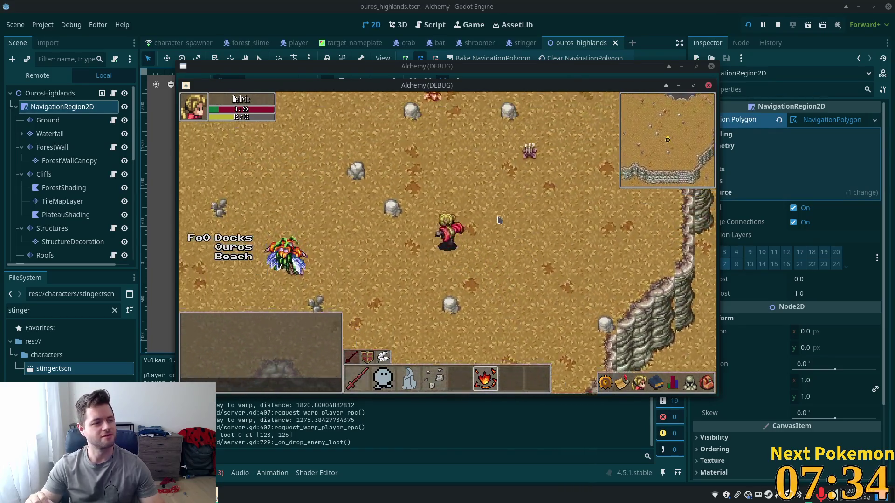
key("w")
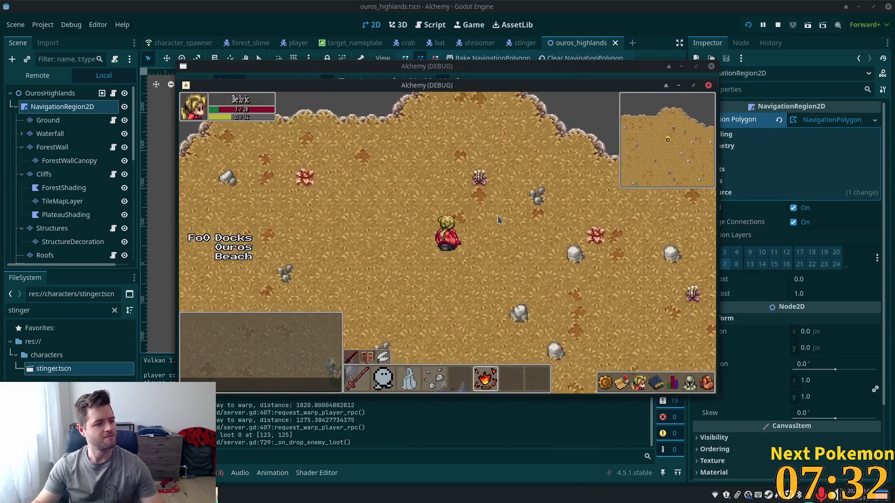
key("w")
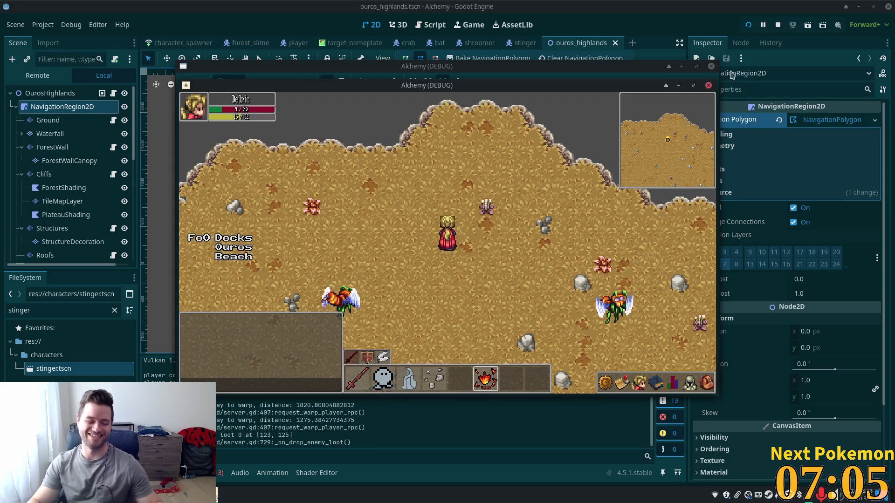
- Walk the character south below the cliff away from the stingers, then east across the sand
left_click(476, 247)
key("s")
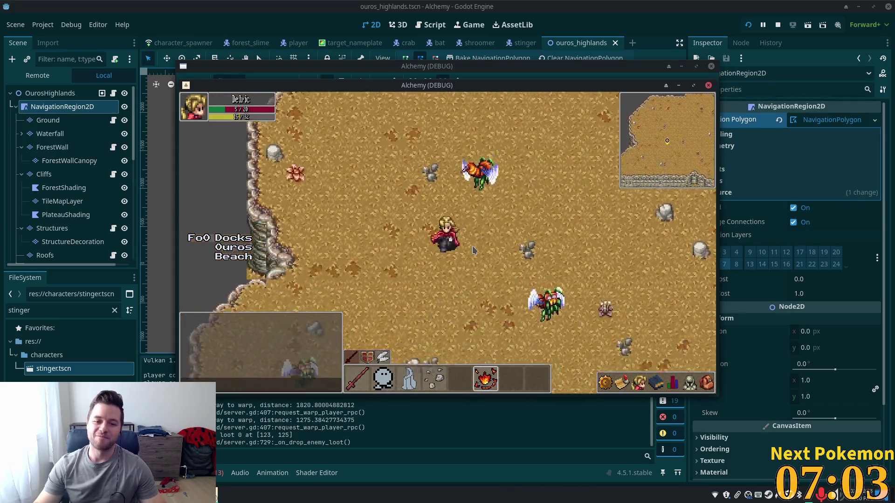
key("s")
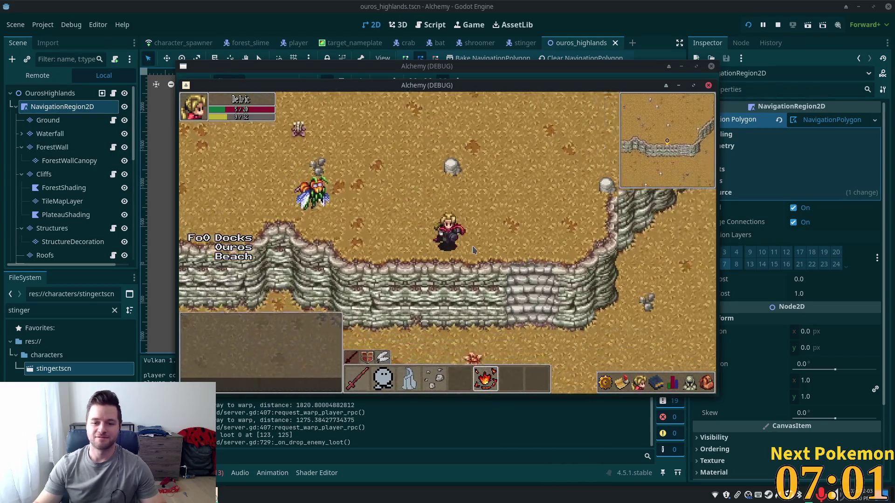
key("s")
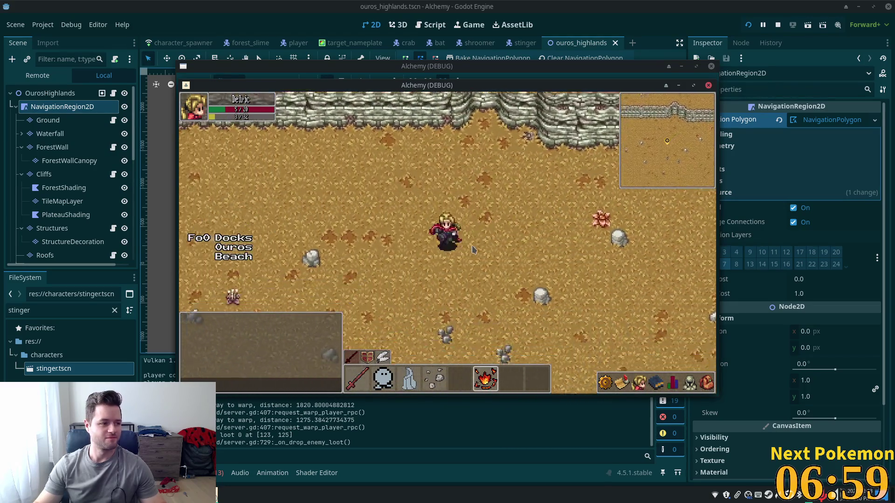
key("d")
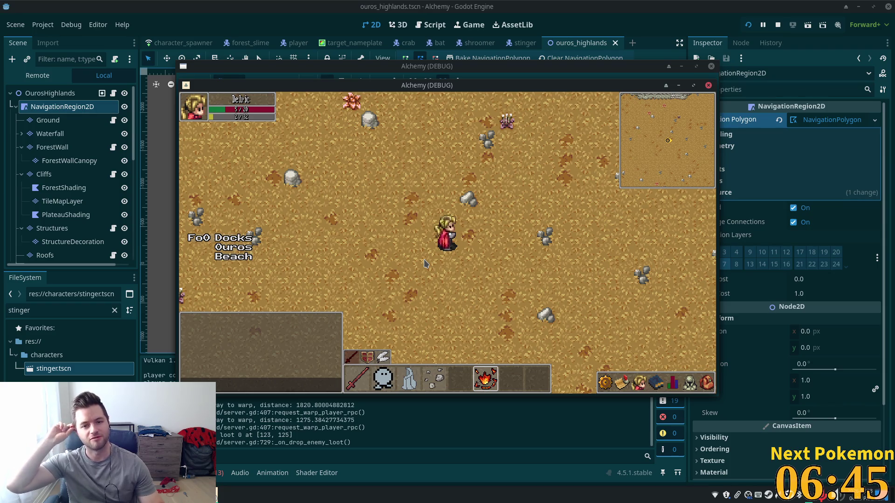
- Walk north past a cliff into new terrain, back south, then switch to the marshmallow image results
key("w")
key("w")
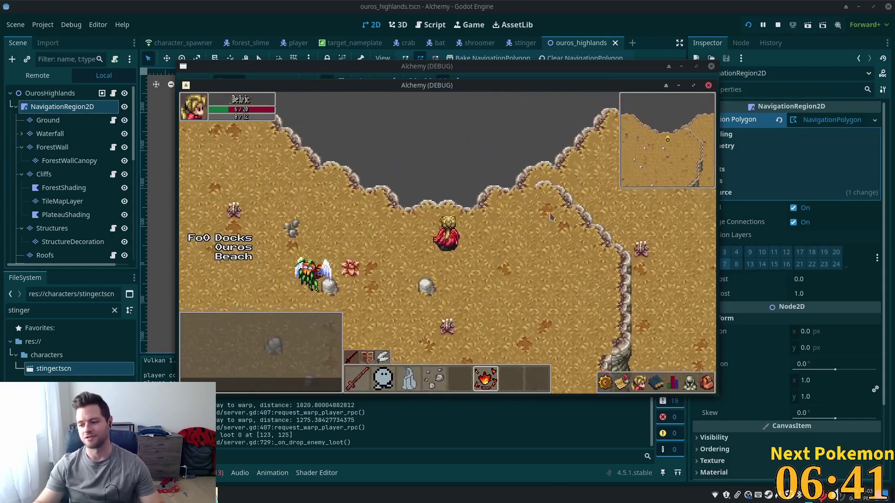
key("w")
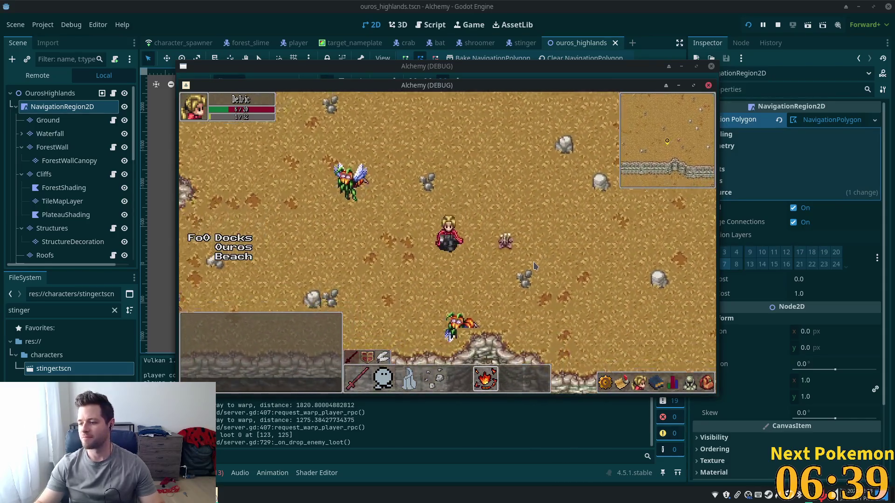
key("w")
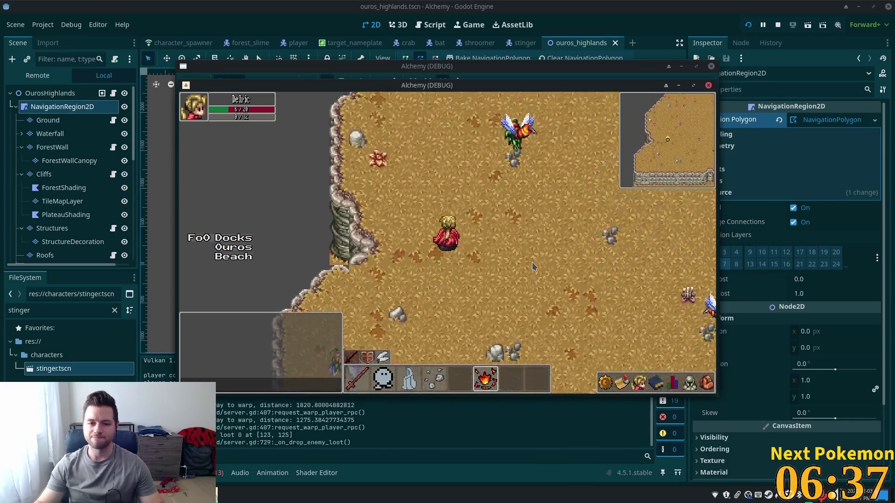
key("w")
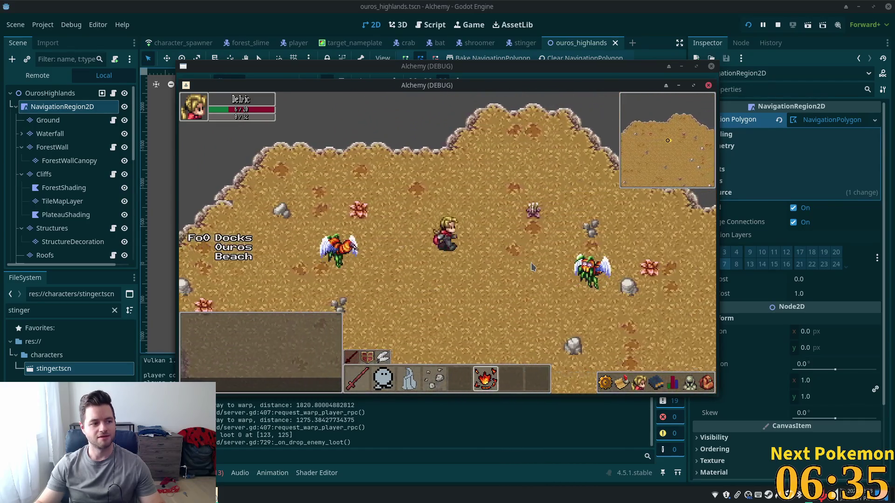
key("s")
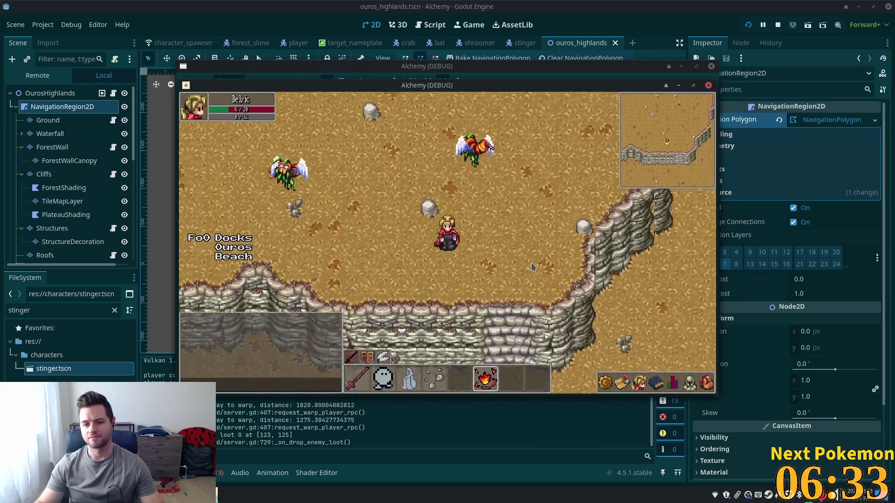
key("s")
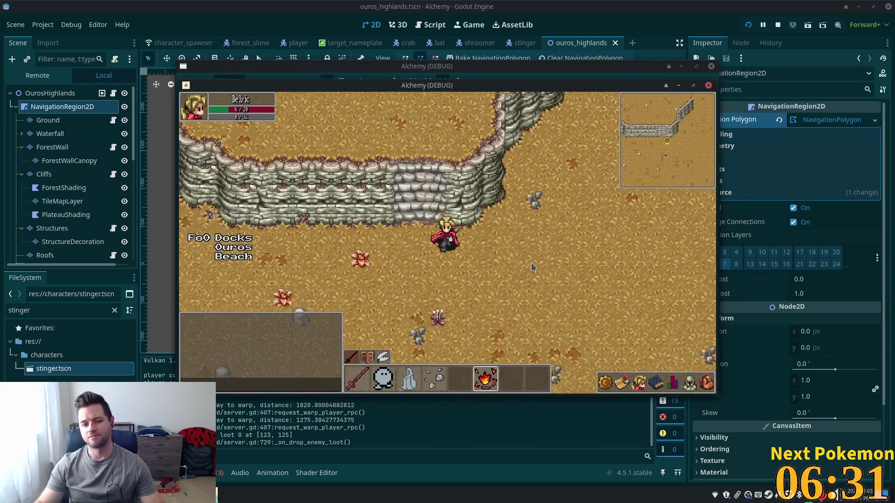
key("s")
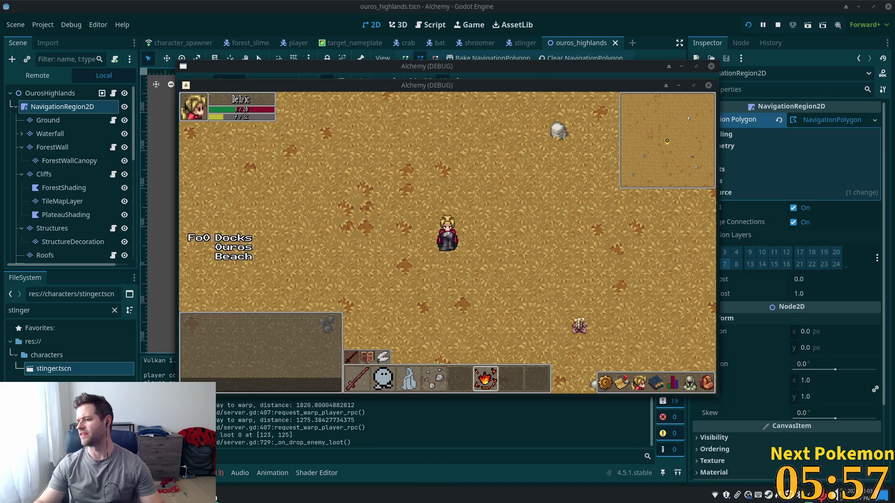
key("alt+Tab")
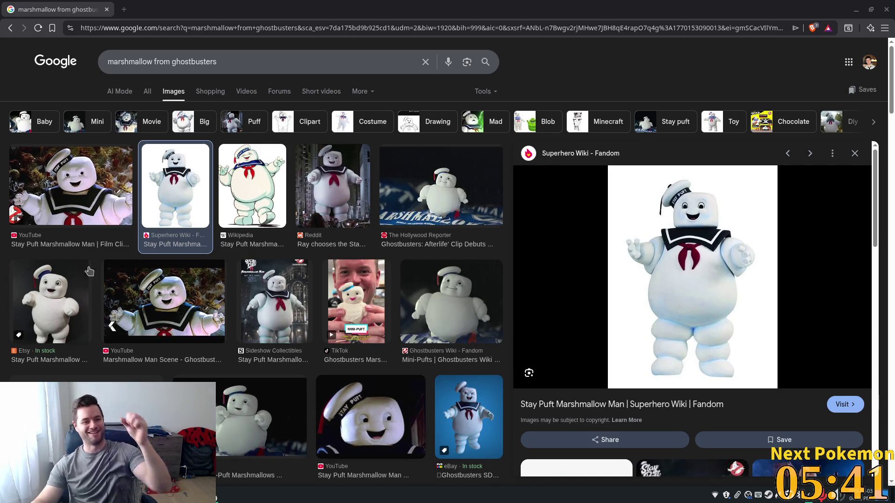
- Preview the YouTube film clip and Rolling Stone teaser images, then return to the Alchemy game
key("Left")
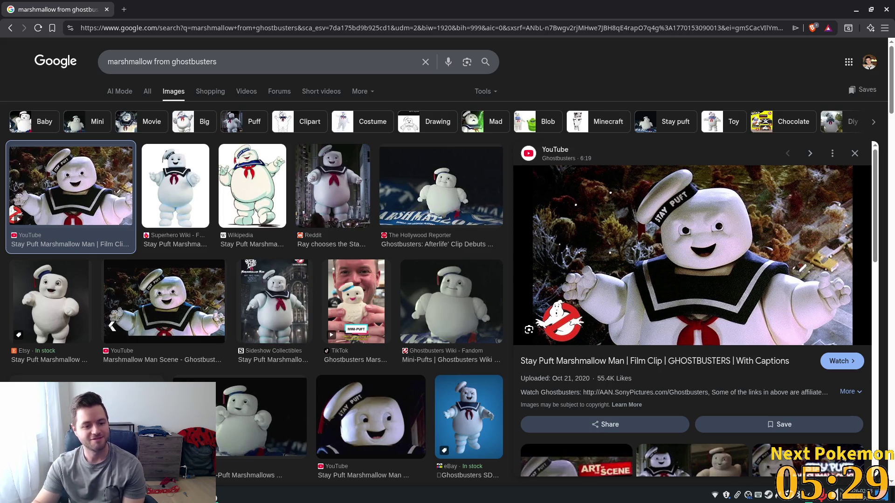
left_click(86, 420)
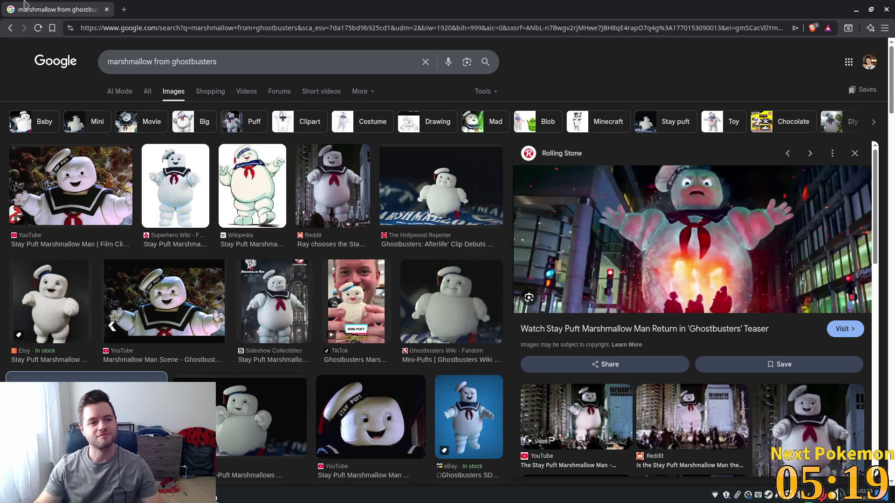
key("alt+Tab")
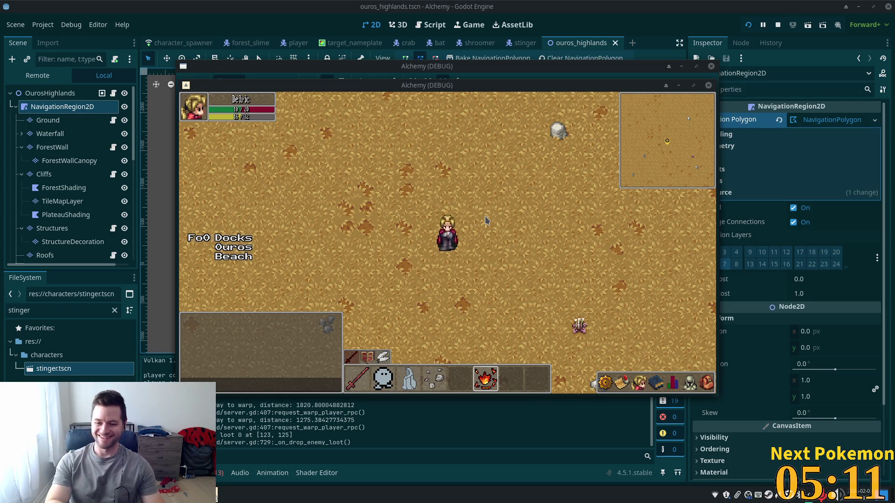
- Walk the player around the long cliff ridge, then west along the cliff
key("w")
key("a")
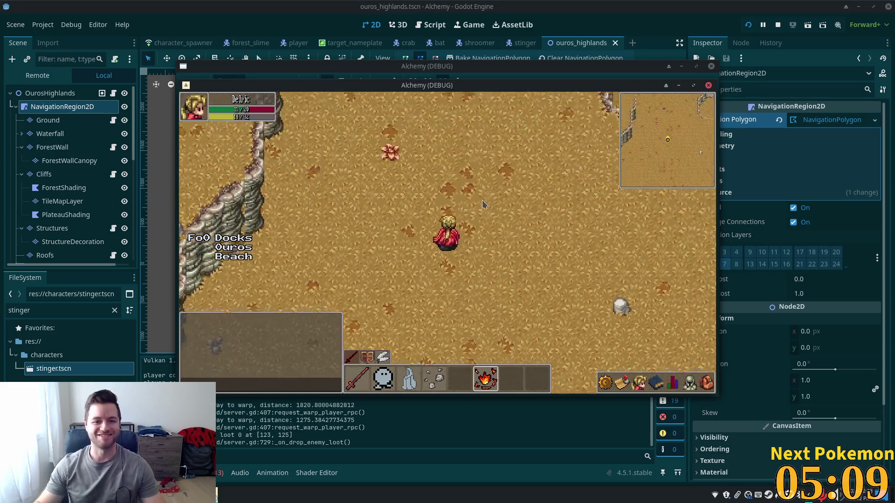
key("w")
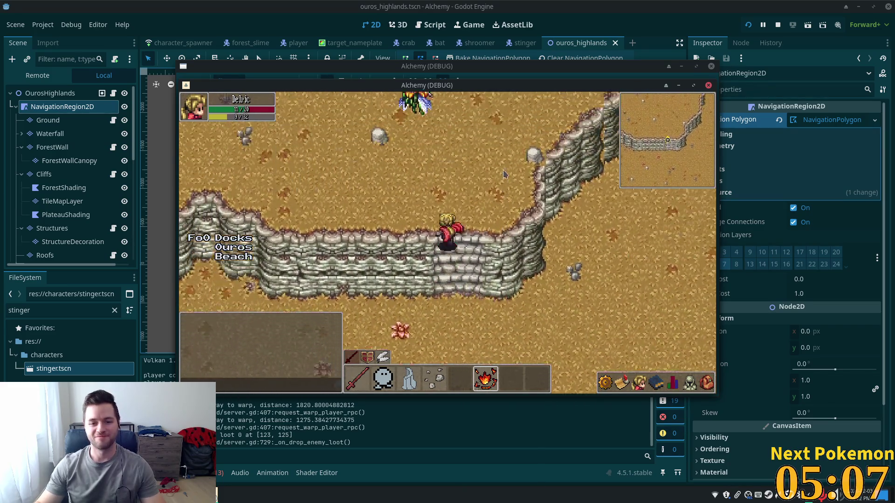
key("s")
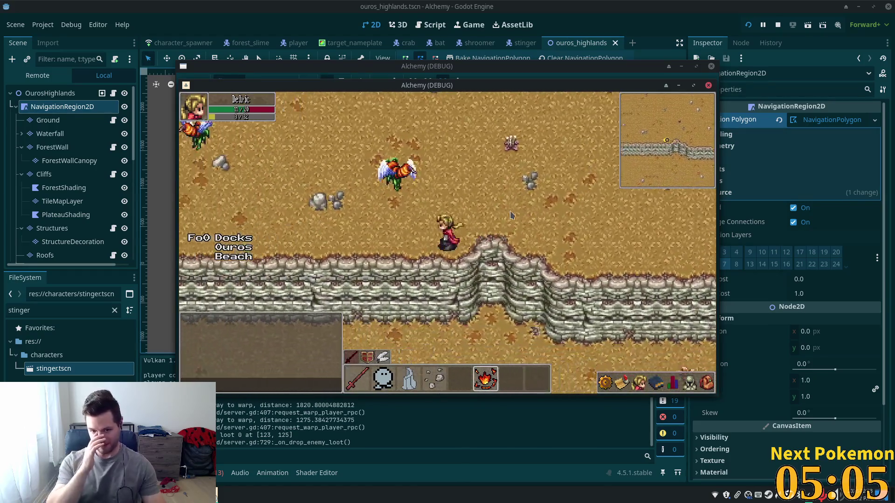
key("a")
key("d")
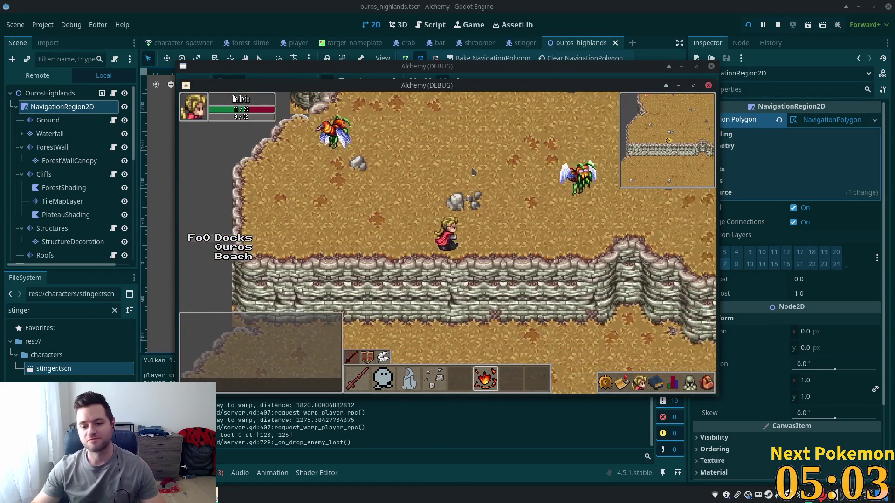
key("w")
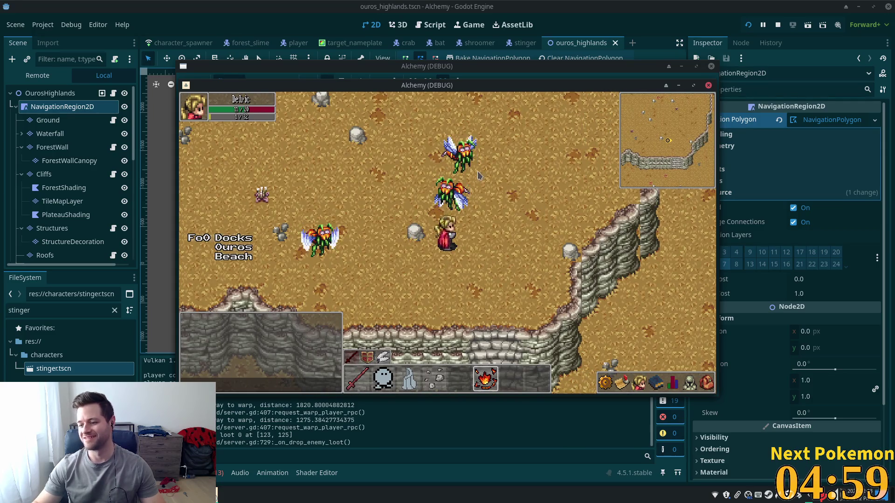
key("s")
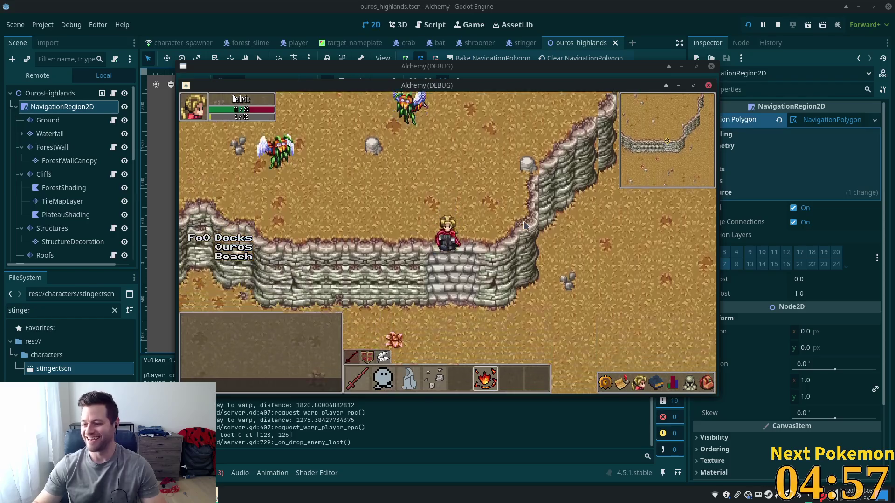
key("s")
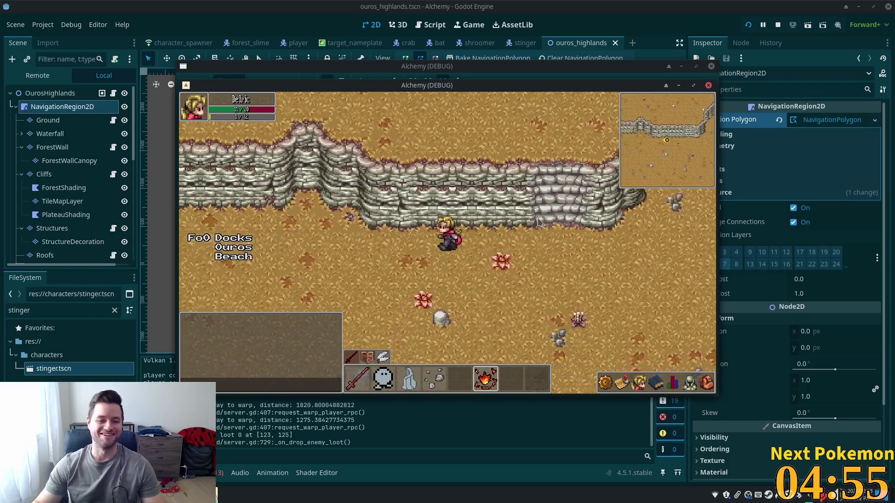
key("a")
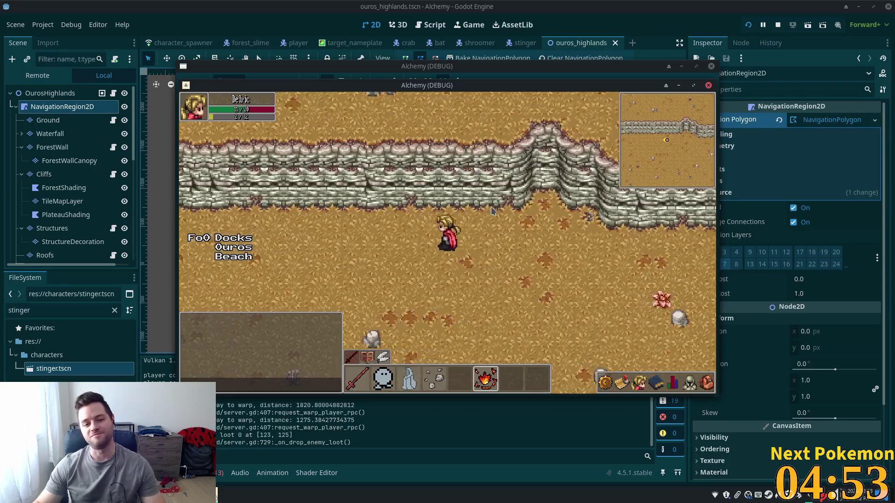
key("a")
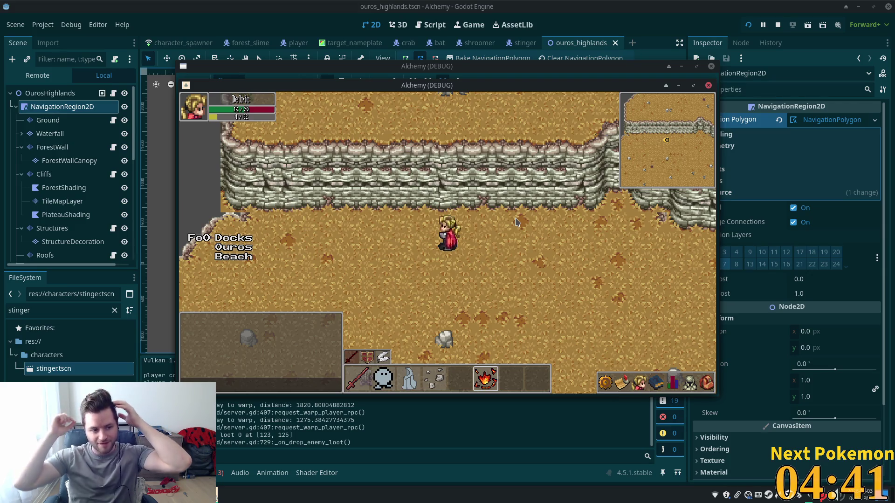
- Walk right past the cliff into a new area, then move along it toward the stingers
left_click(552, 242)
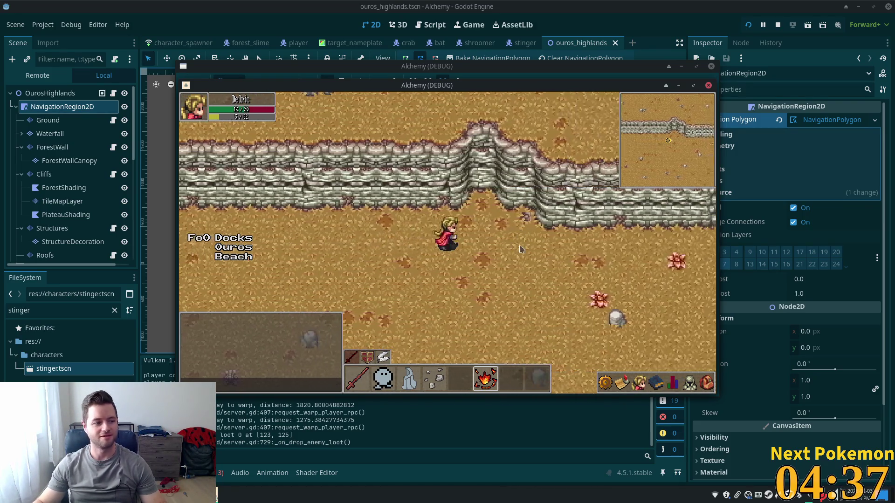
left_click(521, 250)
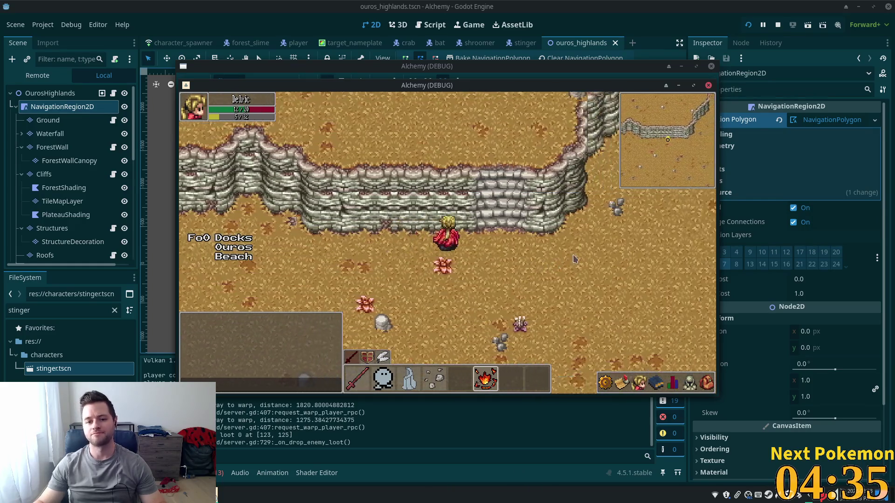
left_click(573, 259)
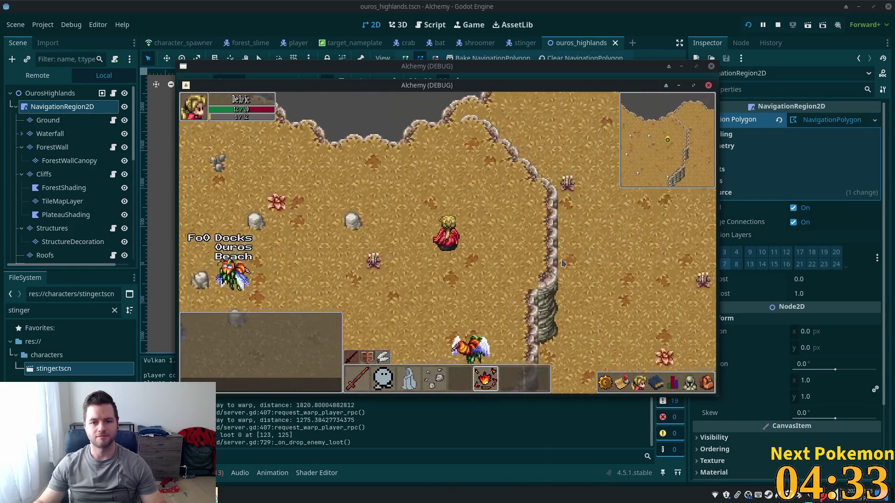
left_click(562, 264)
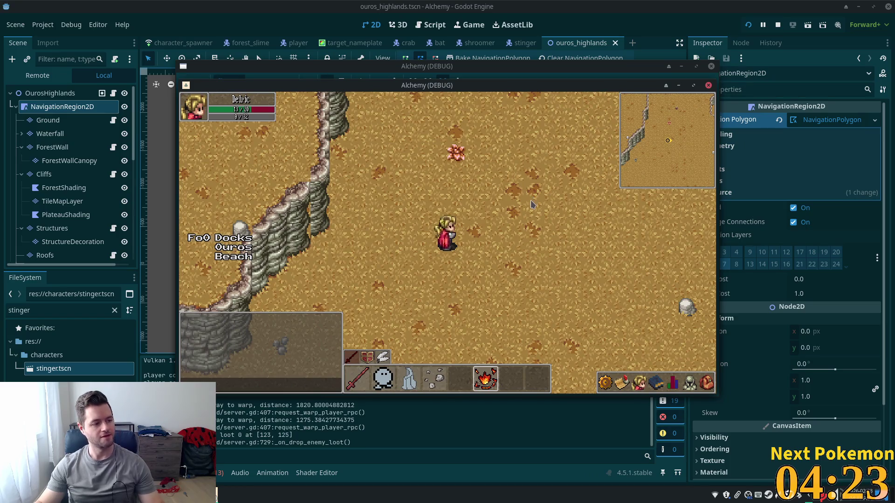
key("w")
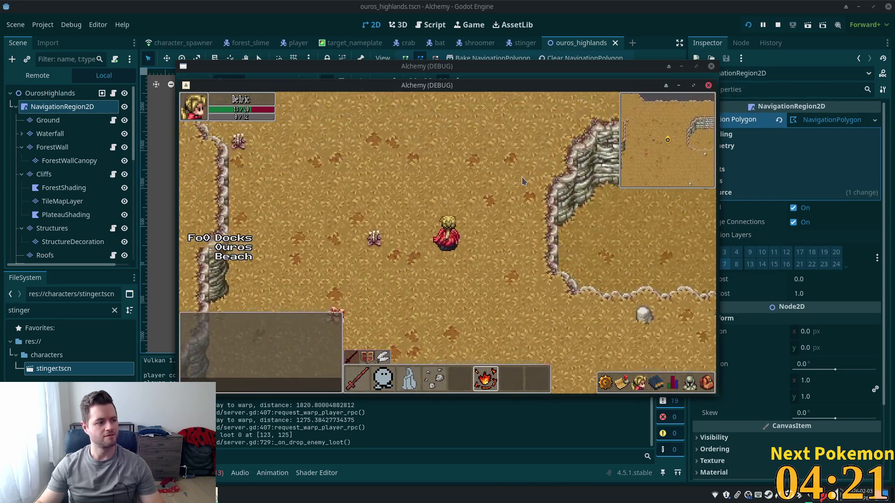
key("s")
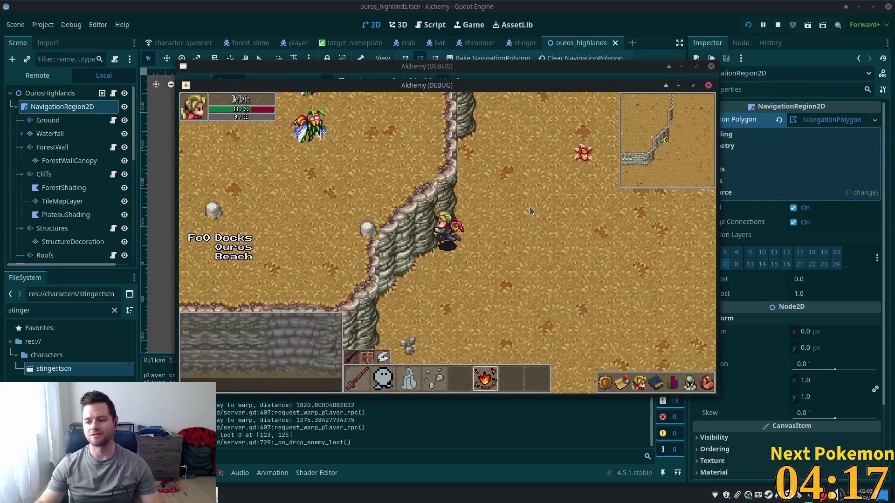
key("s")
key("w")
key("a")
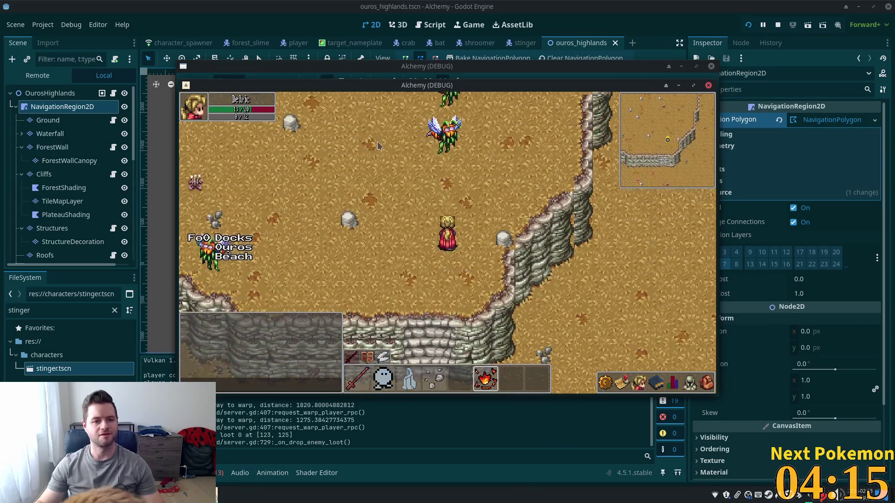
key("s")
key("a")
- Target a nearby Stinger to show its health, walk past it, and stop the game with F8
left_click(468, 205)
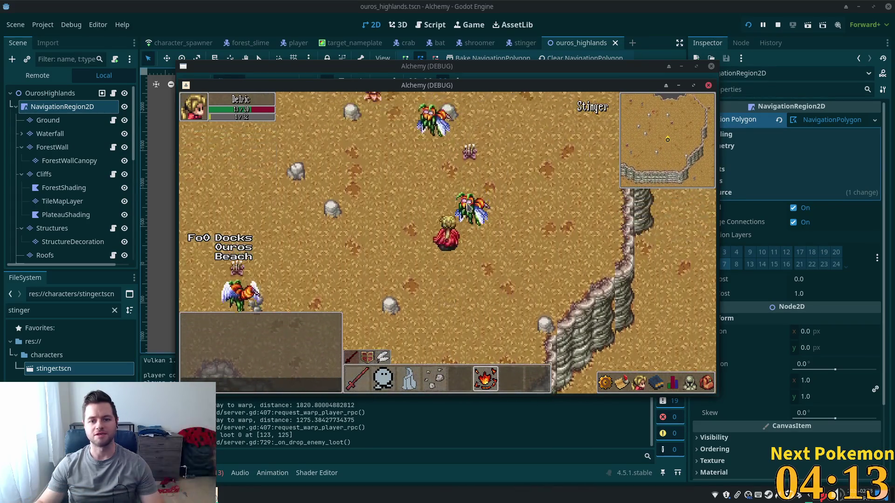
left_click(468, 206)
key("w")
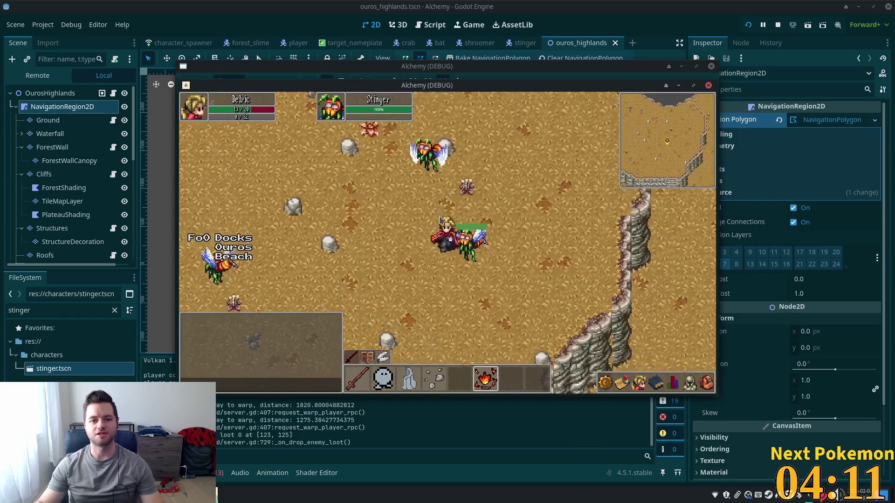
key("s")
key("d")
key("s")
key("d")
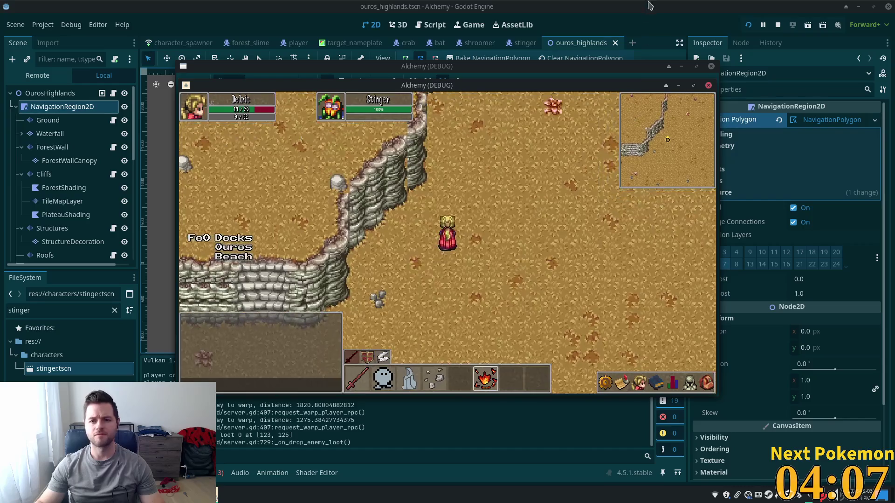
key("F8")
- On the Cliffs layer, select a block of existing cliff tiles and paint it onto the map
scroll(415, 150, "up", 10)
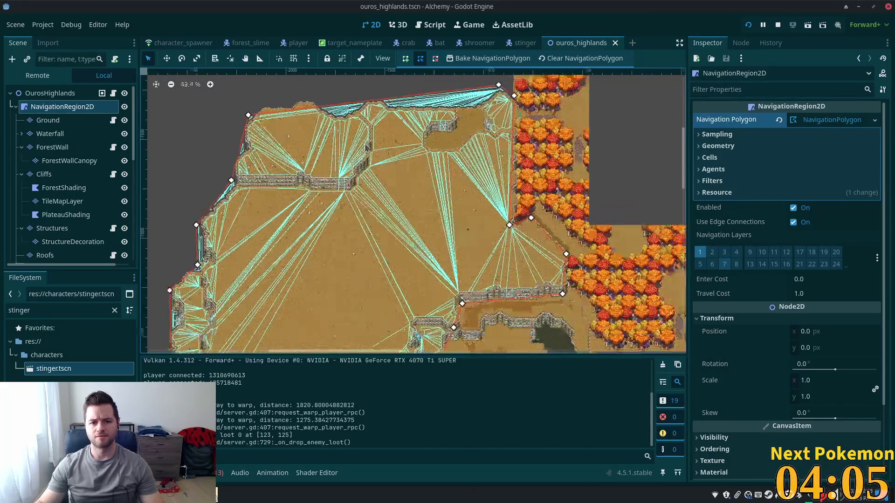
scroll(468, 176, "up", 6)
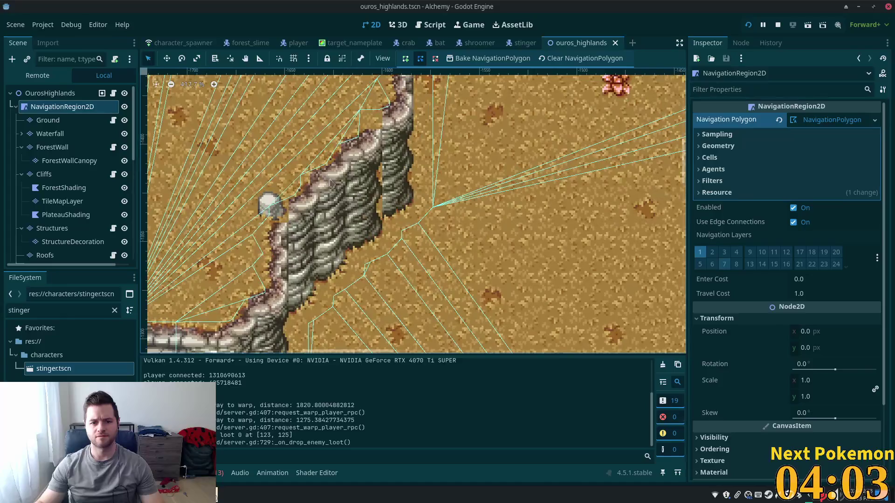
mouse_move(380, 208)
left_mouse_down()
mouse_move(429, 155)
mouse_move(468, 173)
left_mouse_up()
scroll(460, 146, "up", 3)
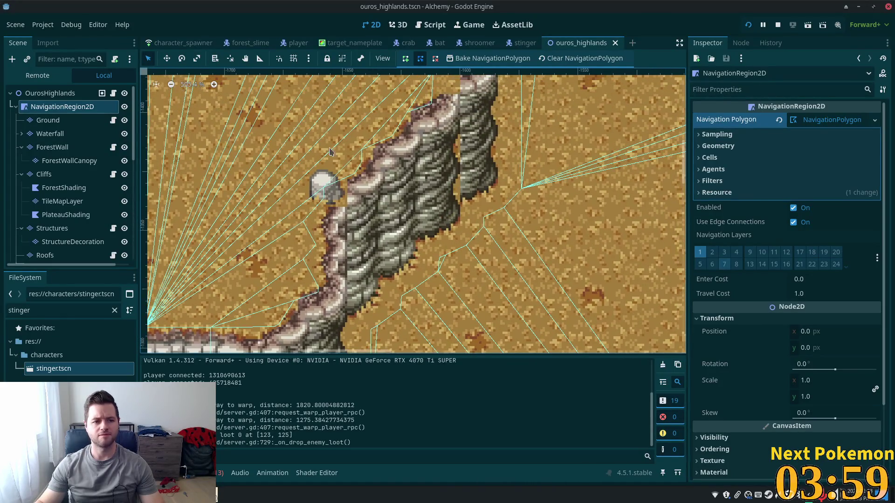
left_click(49, 174)
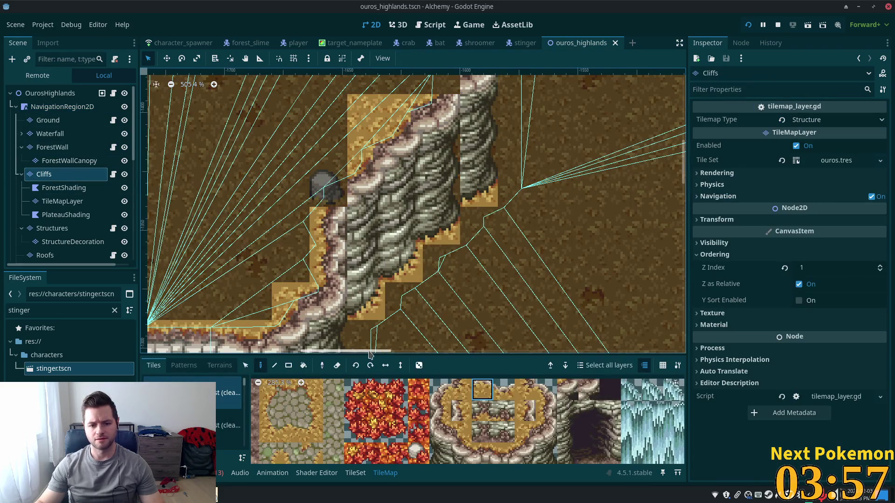
left_click_drag(416, 139, 416, 237)
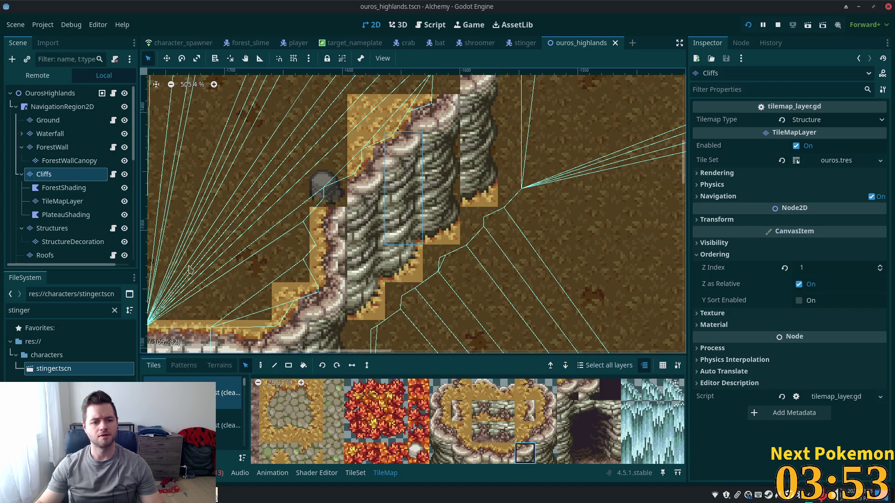
left_click(260, 365)
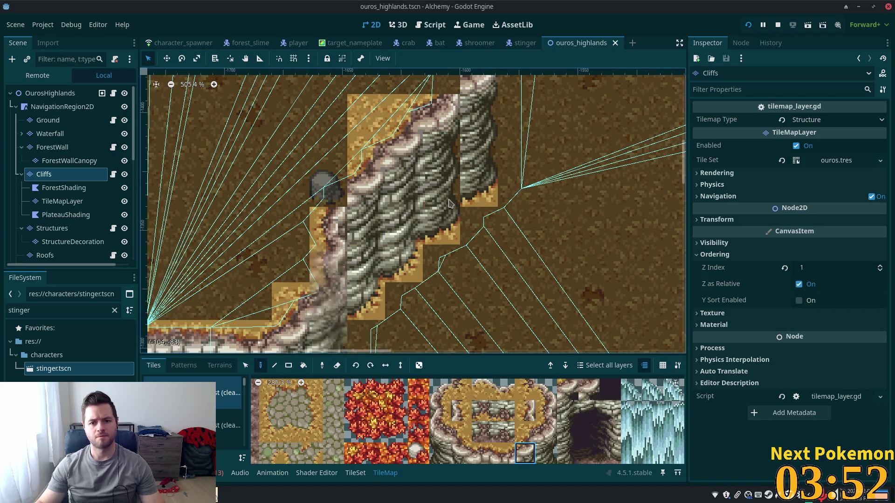
left_click(443, 163)
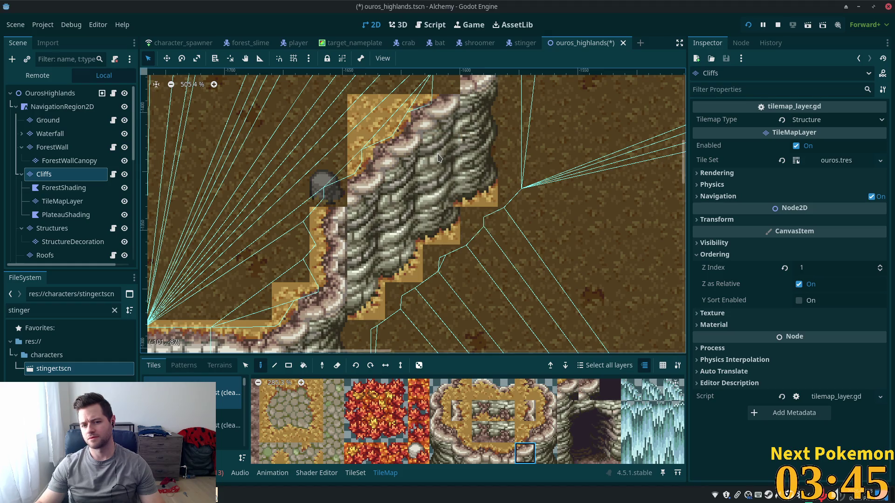
- Select a 2x2 area of cliff tiles, pick an atlas block, and paste the copied cliff pattern
left_click(245, 366)
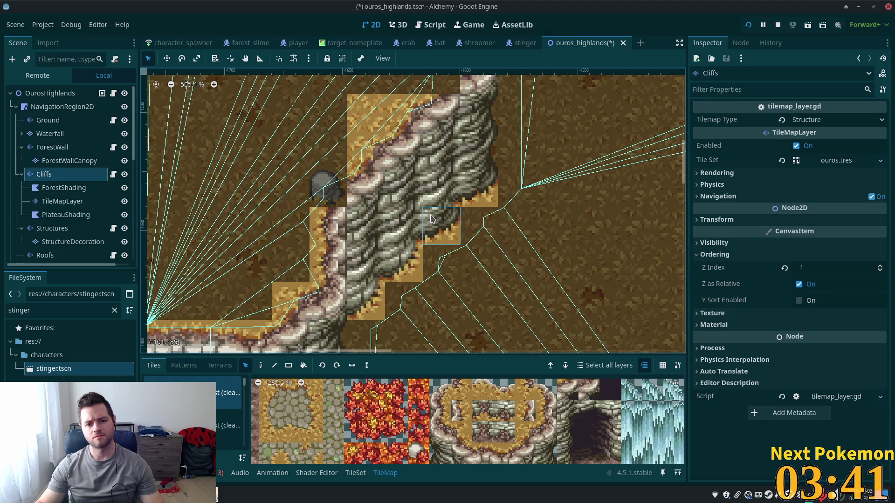
left_click(261, 366)
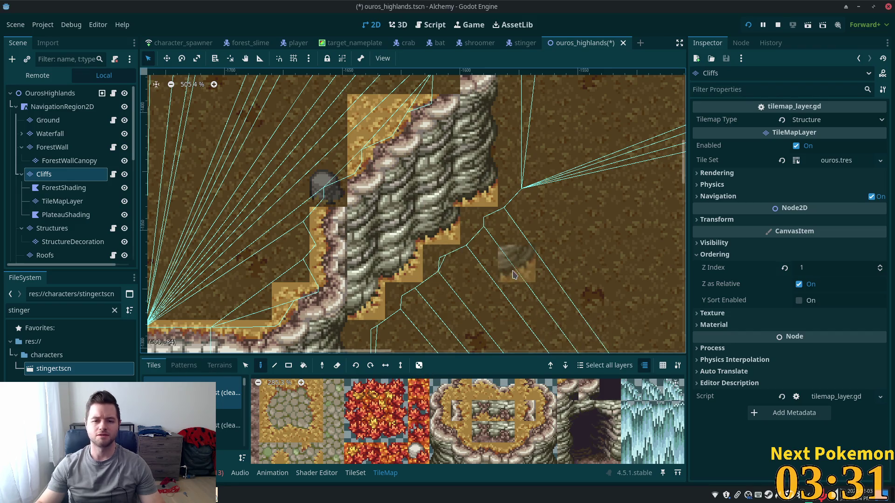
scroll(513, 279, "down", 1)
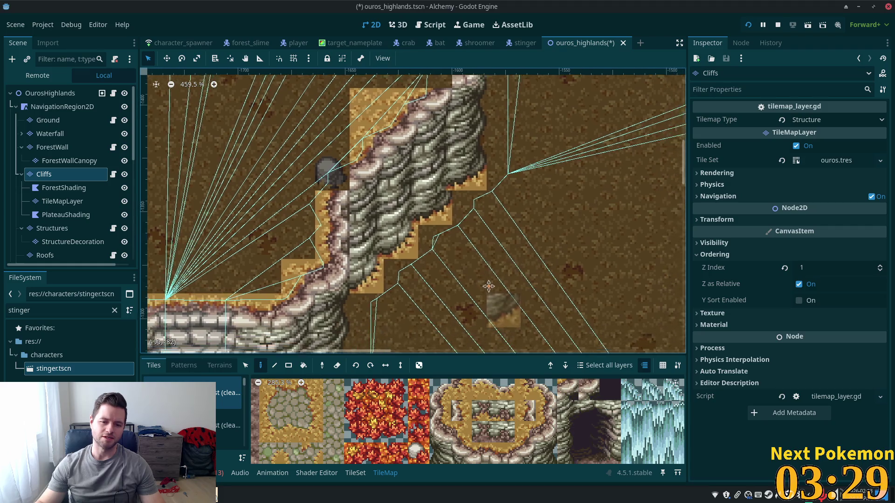
left_click_drag(488, 286, 486, 278)
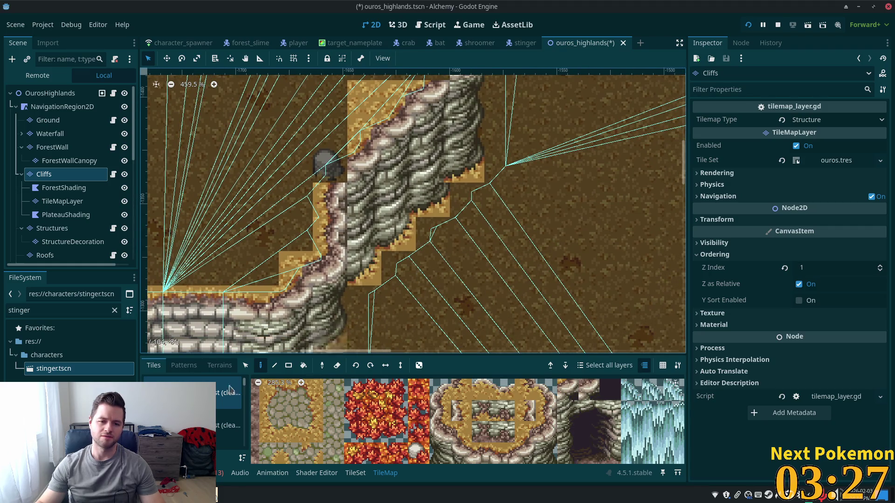
left_click(245, 365)
left_click_drag(393, 249, 364, 272)
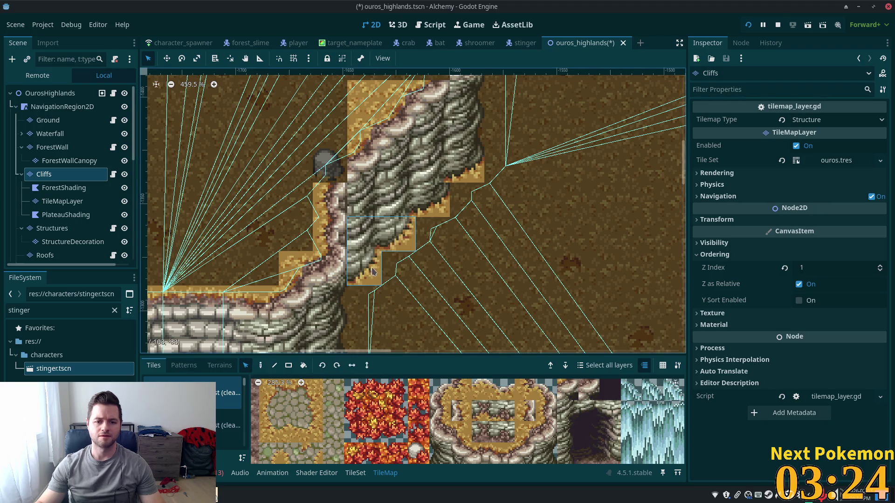
left_click(261, 366)
left_click_drag(678, 446, 626, 461)
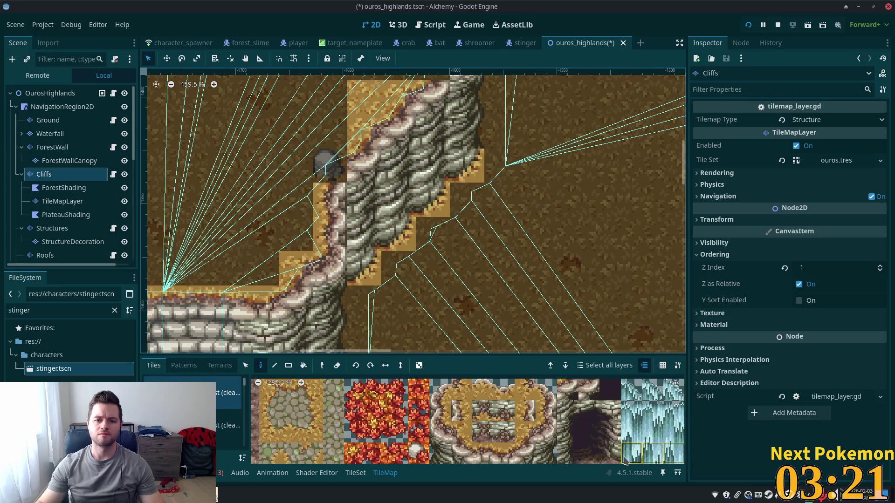
key("ctrl+v")
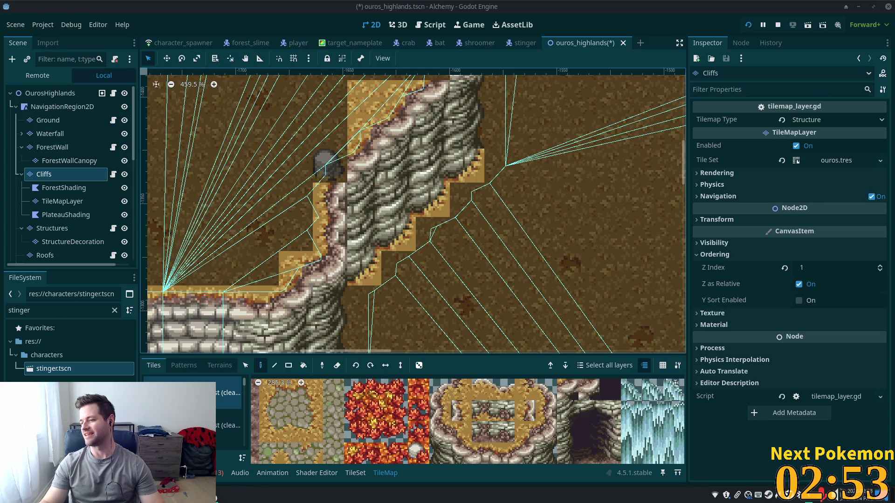
- Show Brave image results for the singer and preview the second and close-up portrait images
key("alt+Tab")
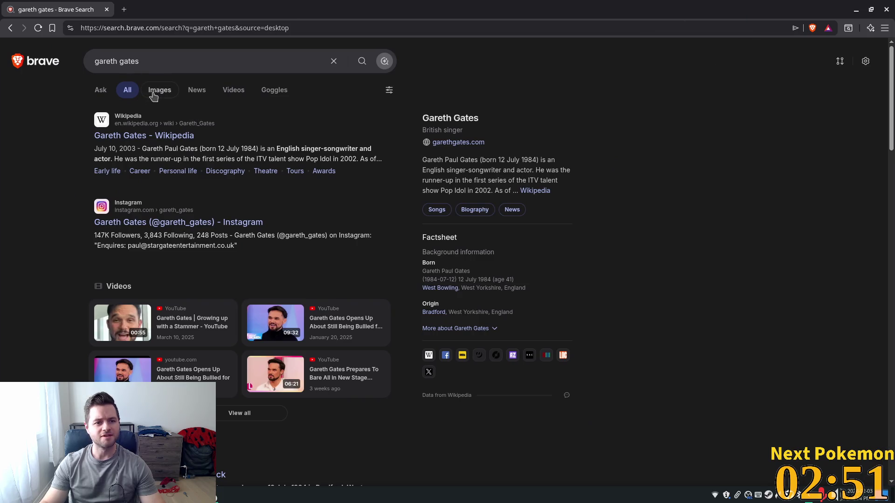
left_click(157, 90)
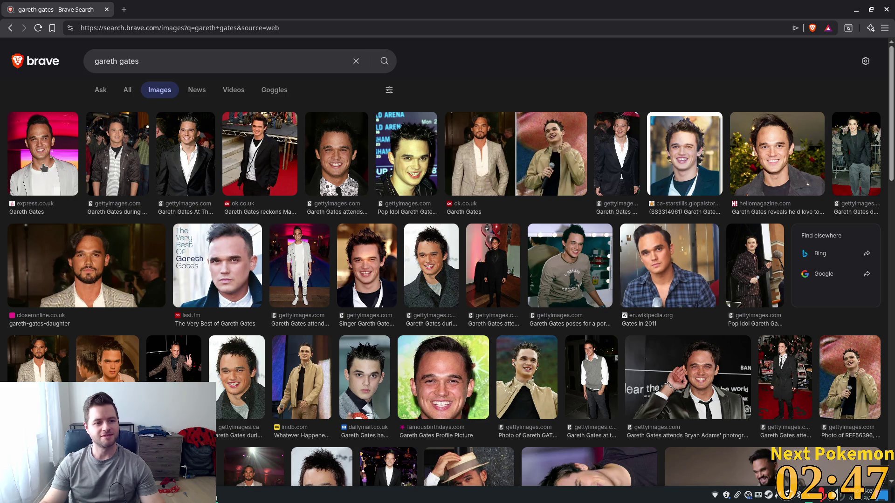
left_click(118, 156)
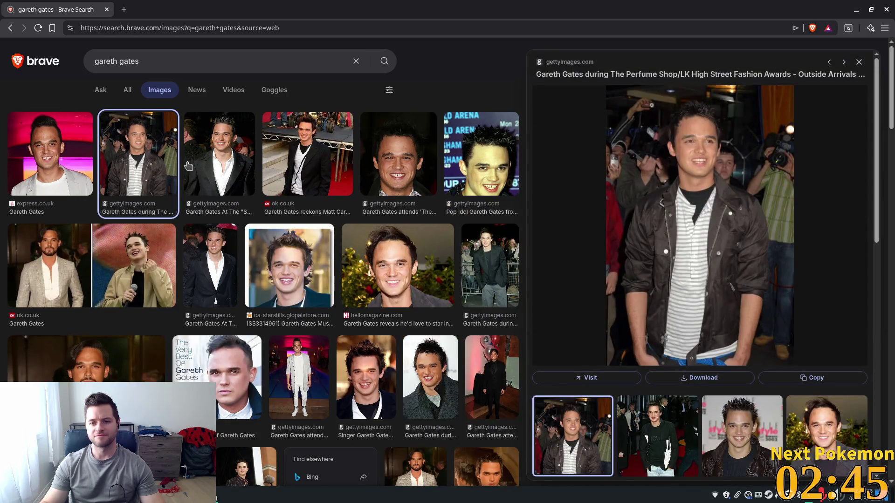
left_click(383, 169)
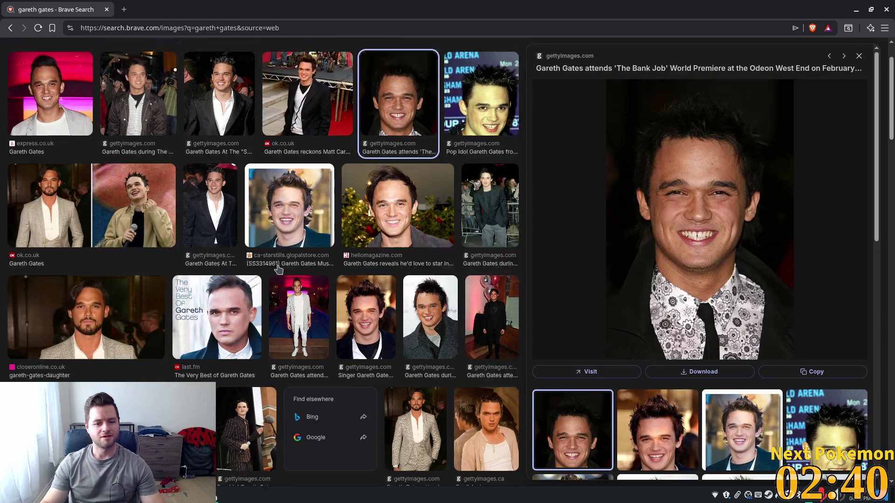
- Preview the white-suit photo and album-cover image, then go back to the All results
scroll(288, 254, "down", 3)
left_click(304, 252)
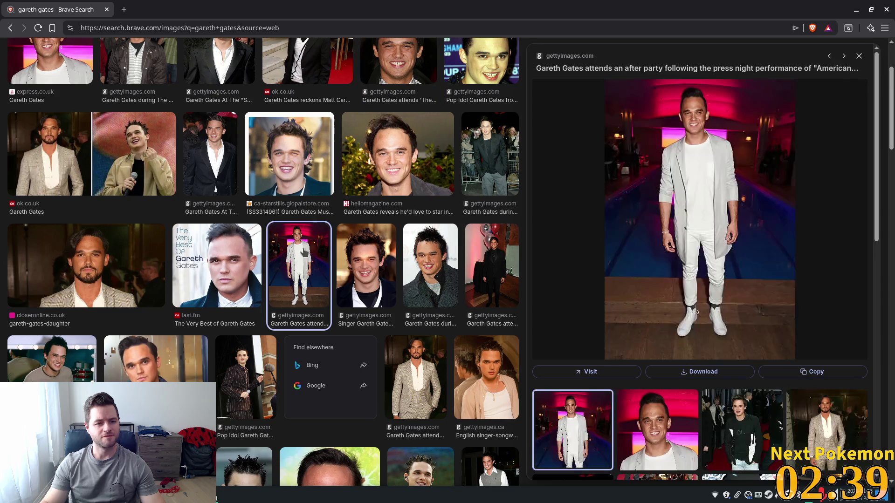
left_click(230, 267)
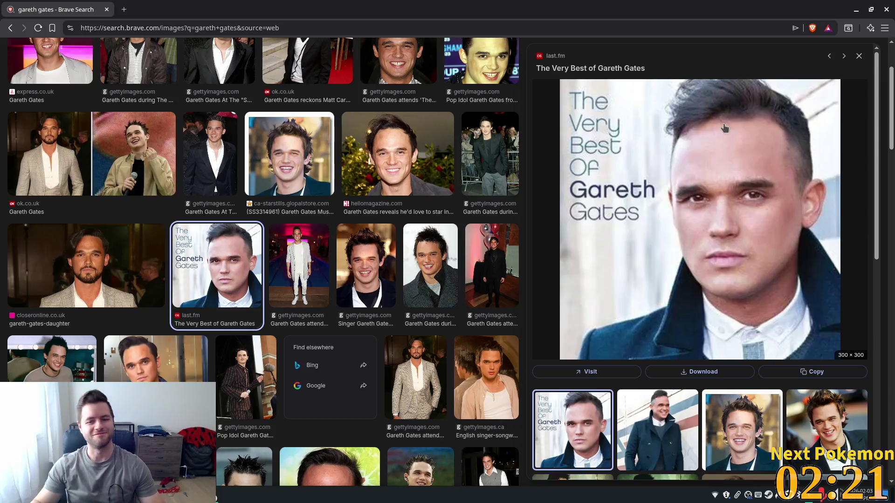
scroll(335, 221, "up", 3)
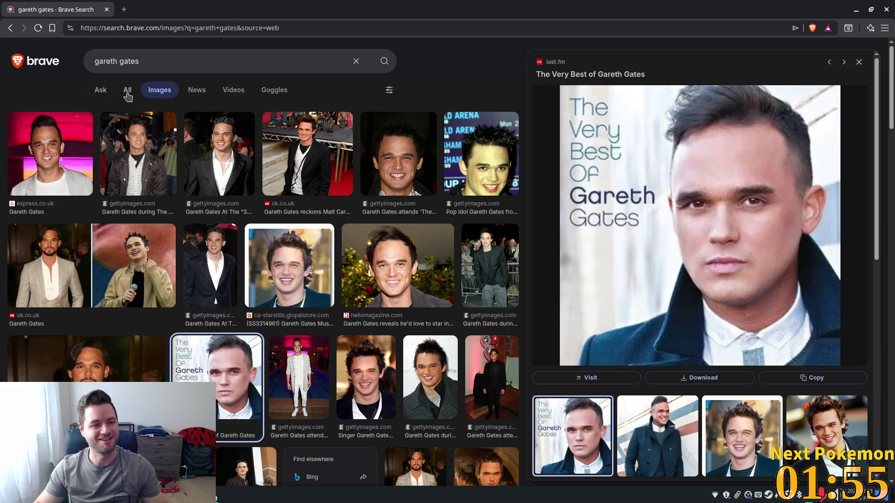
left_click(126, 93)
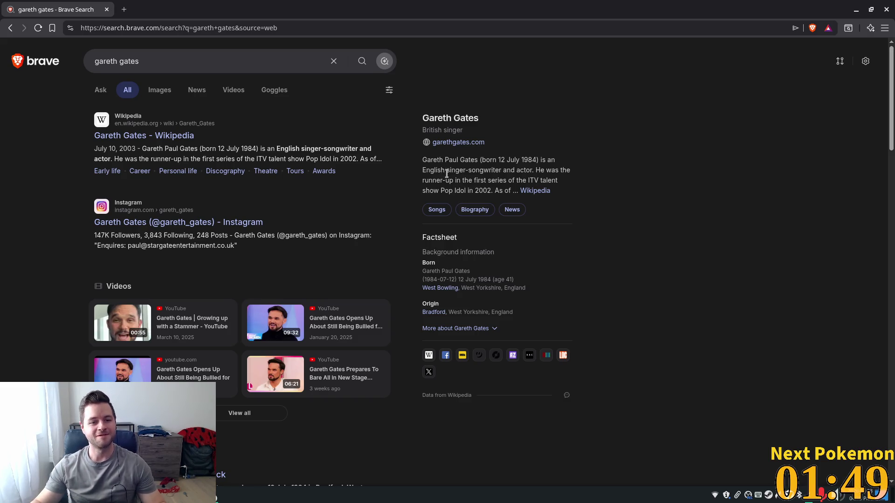
- Open the Gareth Gates Wikipedia article, select the UK record sales sentence, and scroll through it
left_click(160, 136)
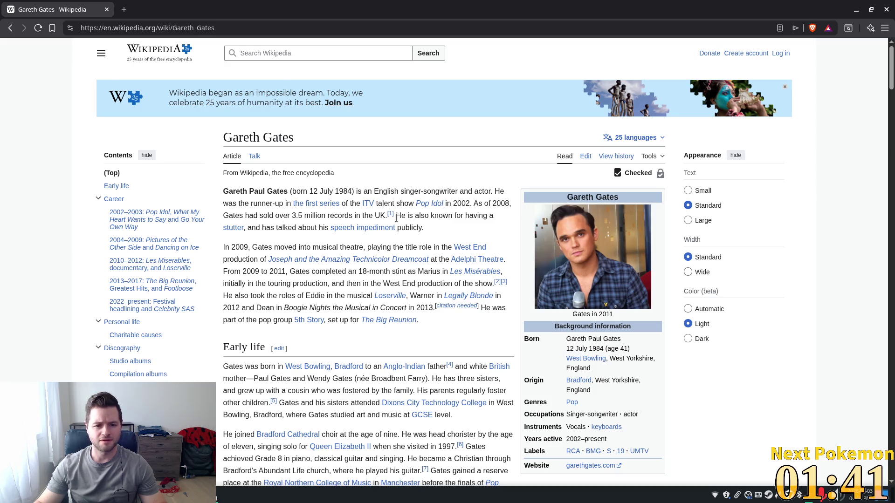
left_click_drag(396, 217, 291, 216)
left_click(350, 247)
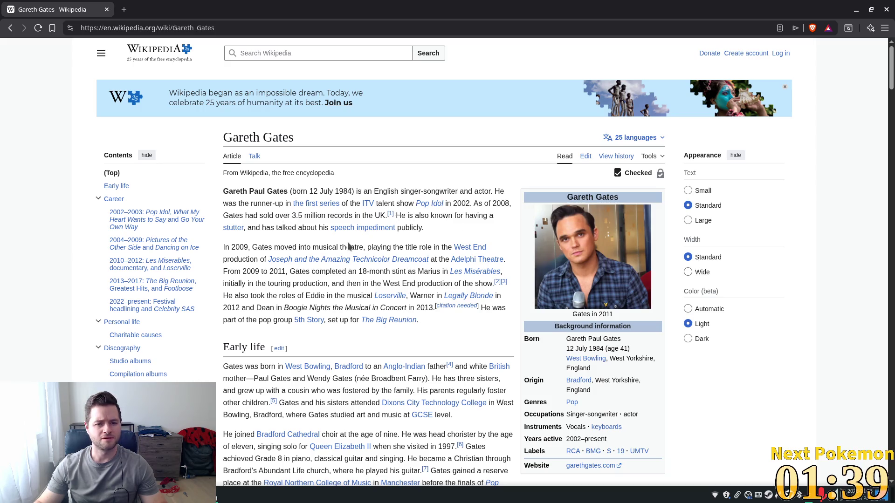
scroll(399, 230, "down", 3)
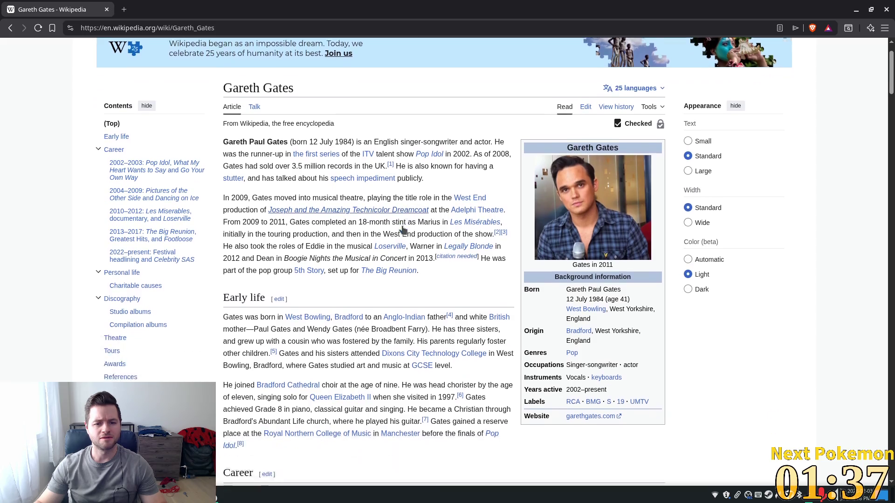
scroll(399, 229, "down", 4)
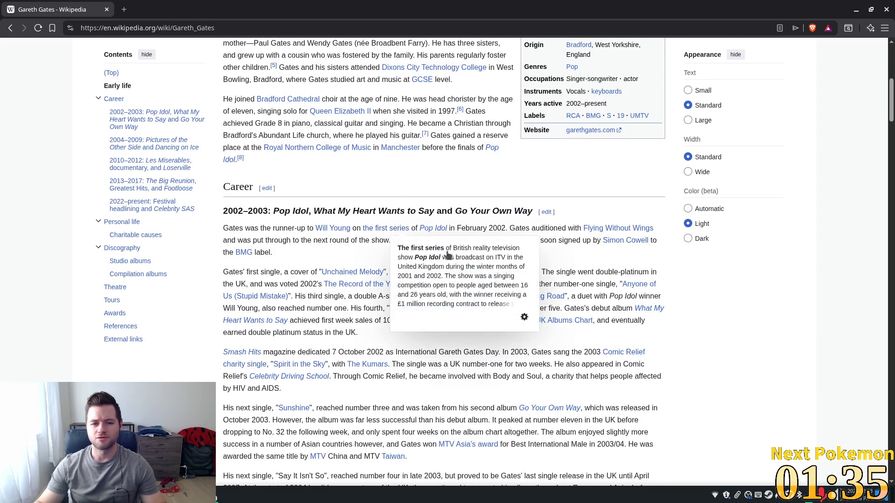
scroll(494, 285, "down", 1)
scroll(494, 286, "down", 4)
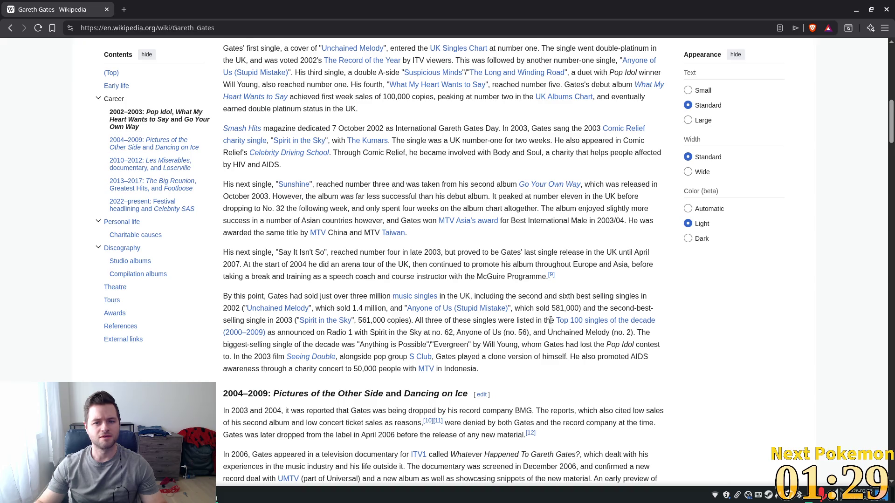
- Highlight the sentences about his first single and Unchained Melody, then return to Godot
scroll(289, 232, "up", 1)
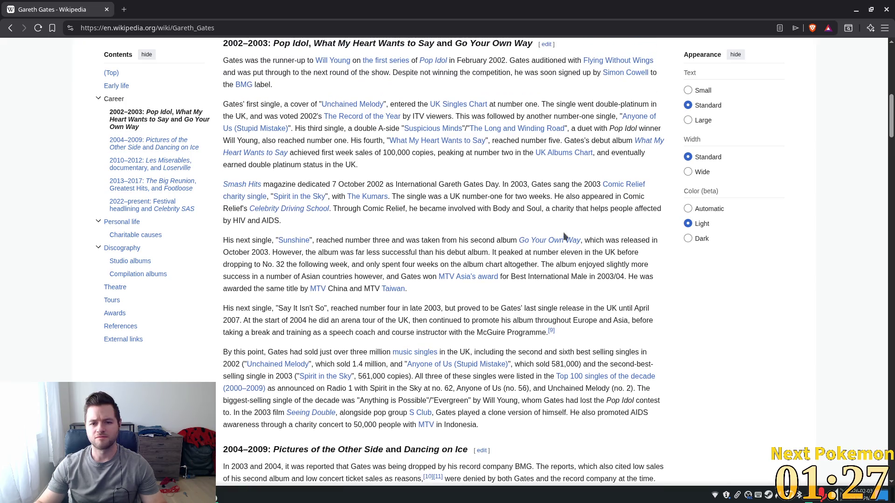
mouse_move(539, 242)
scroll(540, 242, "up", 1)
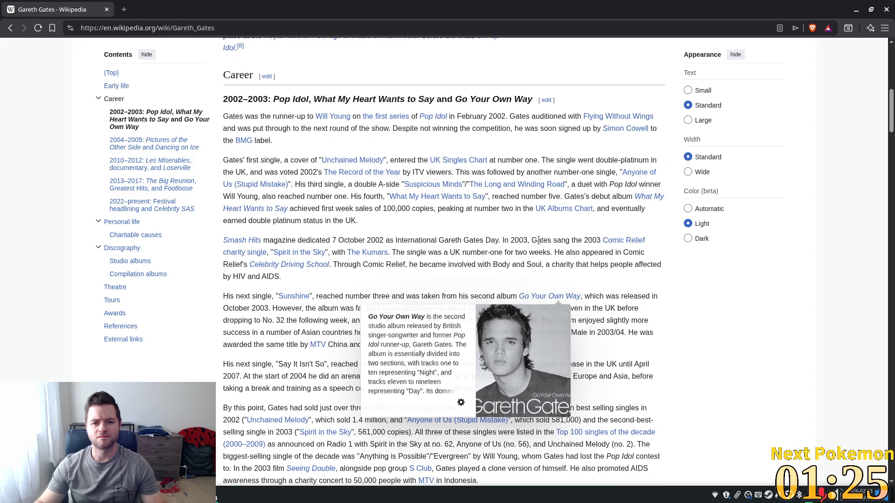
left_click_drag(240, 160, 389, 159)
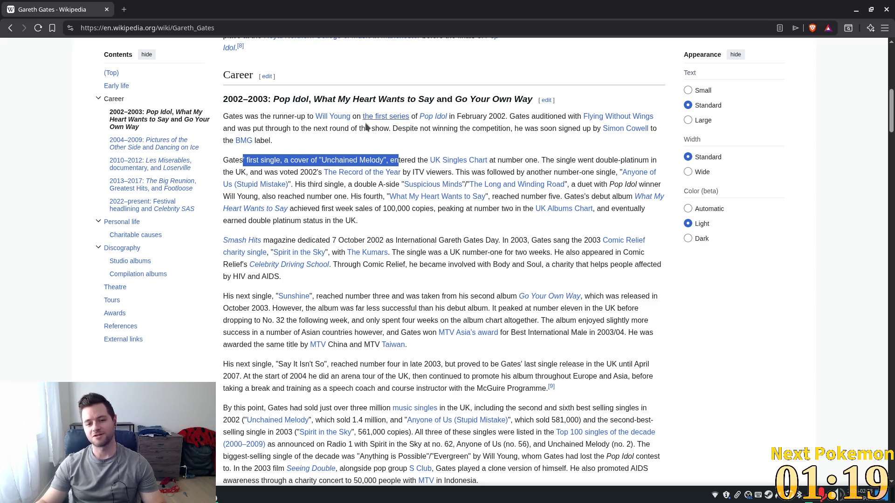
left_click(377, 148)
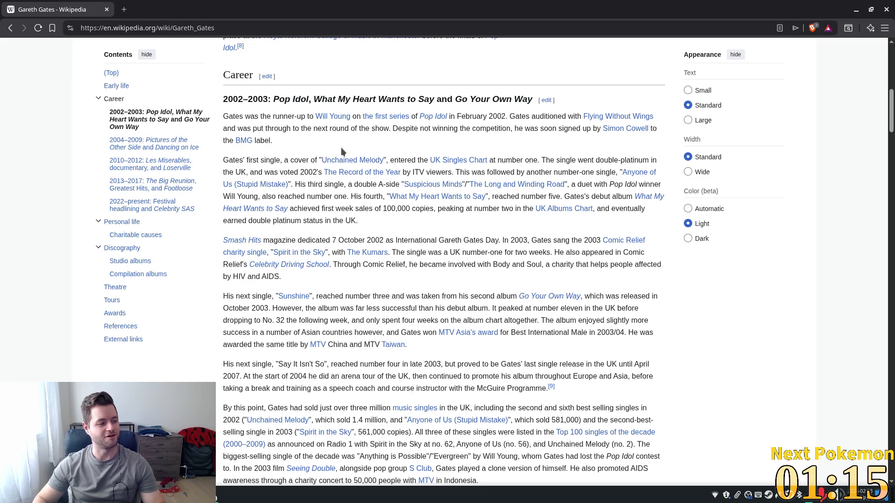
mouse_move(437, 185)
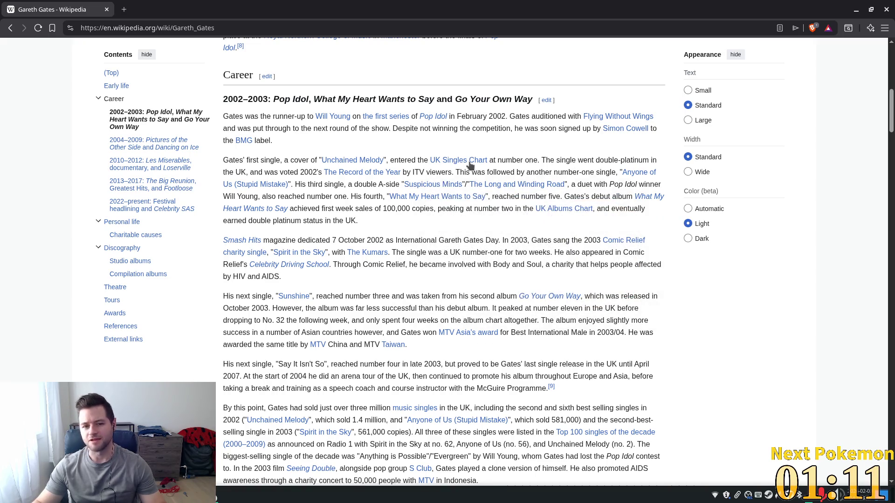
mouse_move(223, 160)
left_mouse_down()
mouse_move(606, 161)
mouse_move(418, 174)
left_mouse_up()
mouse_move(355, 182)
left_mouse_down()
mouse_move(496, 173)
mouse_move(261, 112)
mouse_move(543, 185)
mouse_move(287, 175)
mouse_move(295, 185)
left_mouse_up()
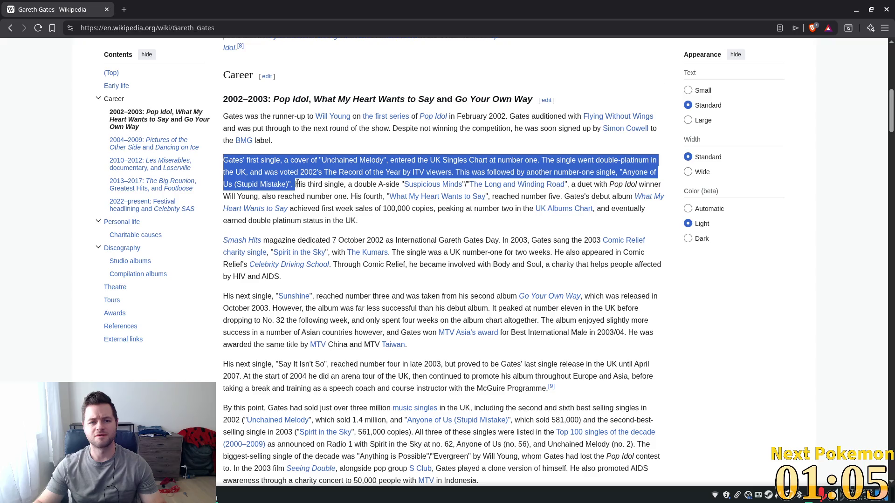
key("alt+Tab")
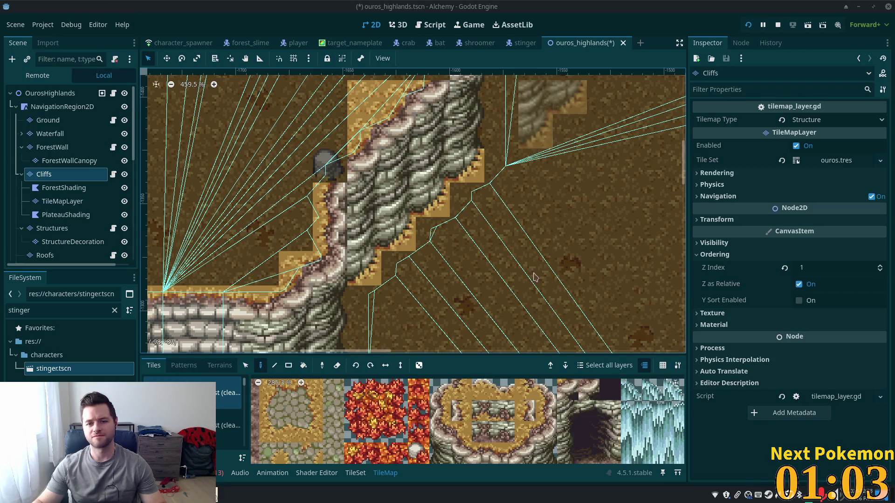
- Toggle the tile Select and Paint tools and pan to the horizontal cliff wall and left cliff edge
scroll(574, 262, "down", 3)
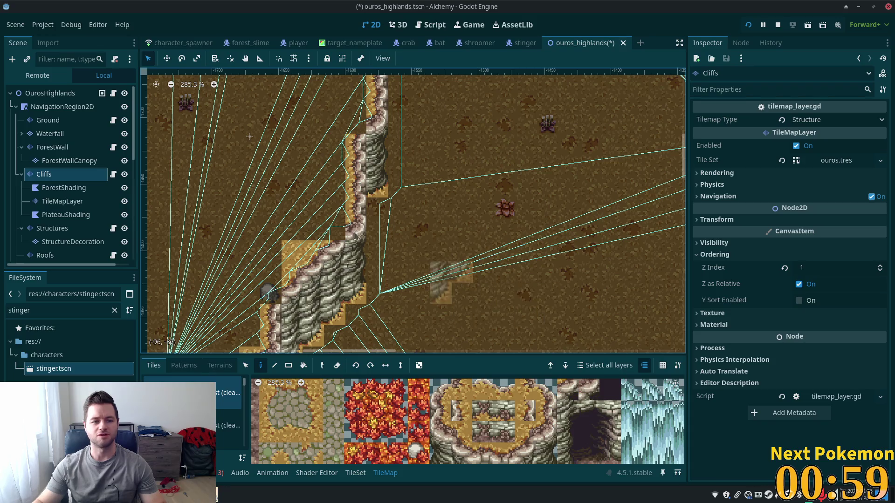
left_click(246, 365)
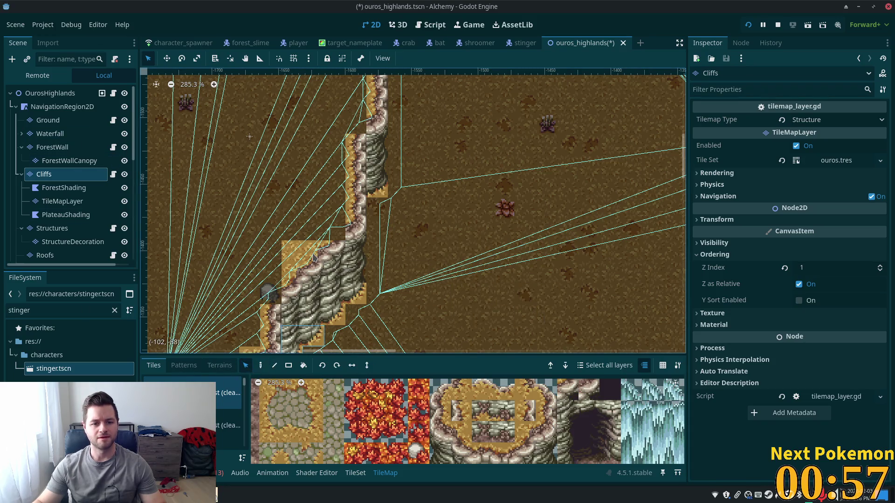
left_click(261, 365)
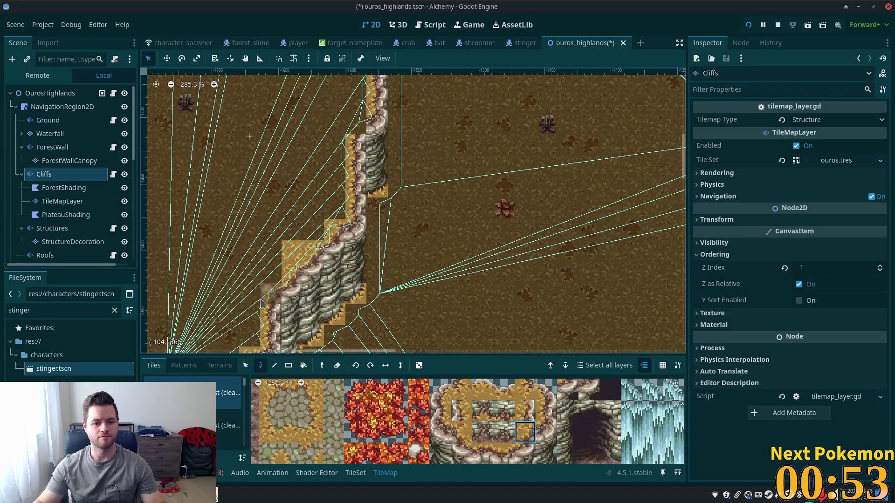
scroll(392, 185, "up", 3)
scroll(350, 175, "down", 4)
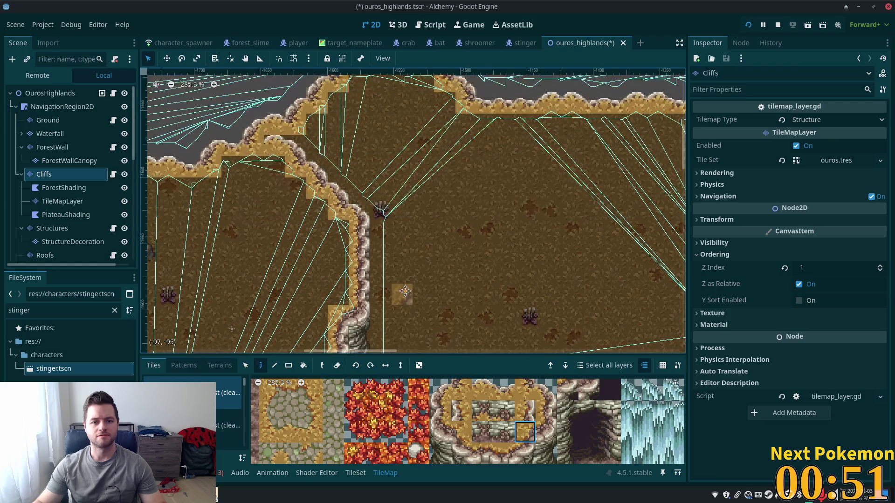
mouse_move(354, 186)
left_mouse_down()
mouse_move(503, 258)
mouse_move(507, 275)
mouse_move(624, 303)
mouse_move(657, 340)
left_mouse_up()
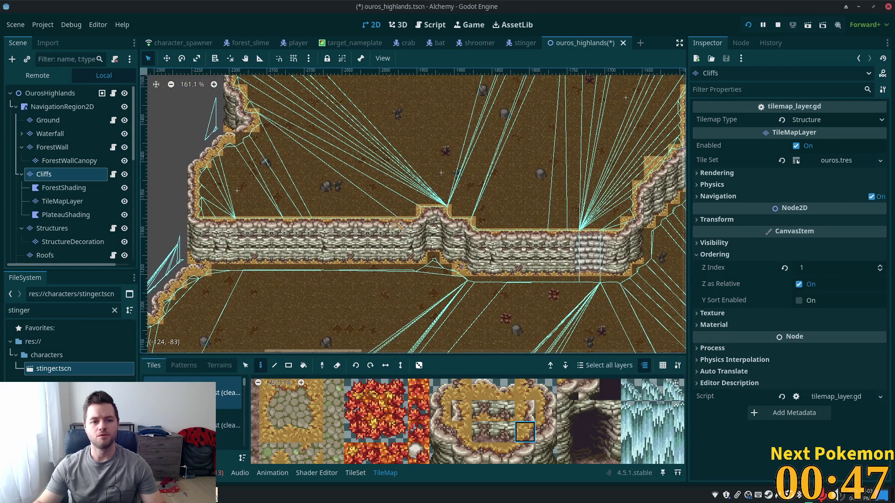
scroll(399, 242, "up", 4)
mouse_move(400, 242)
left_mouse_down()
mouse_move(466, 280)
mouse_move(367, 140)
left_mouse_up()
scroll(367, 140, "up", 1)
left_click_drag(367, 205, 402, 183)
scroll(431, 329, "down", 5)
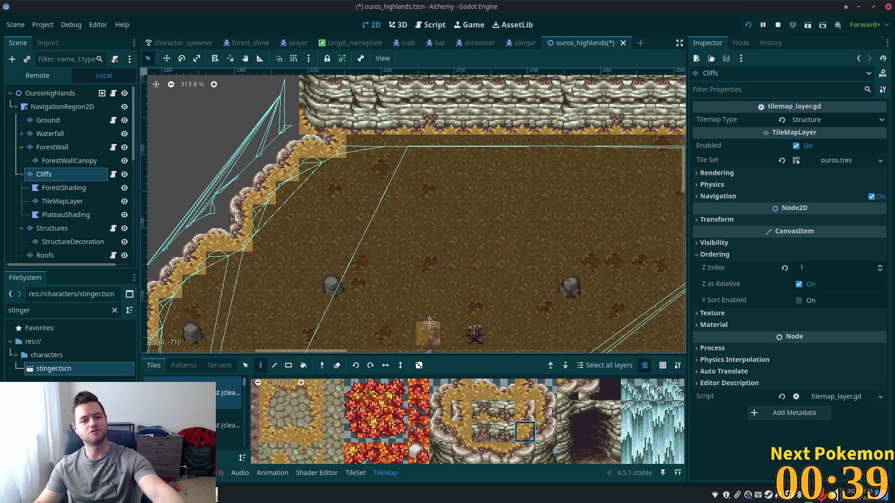
mouse_move(429, 323)
left_mouse_down()
mouse_move(511, 246)
mouse_move(622, 192)
left_mouse_up()
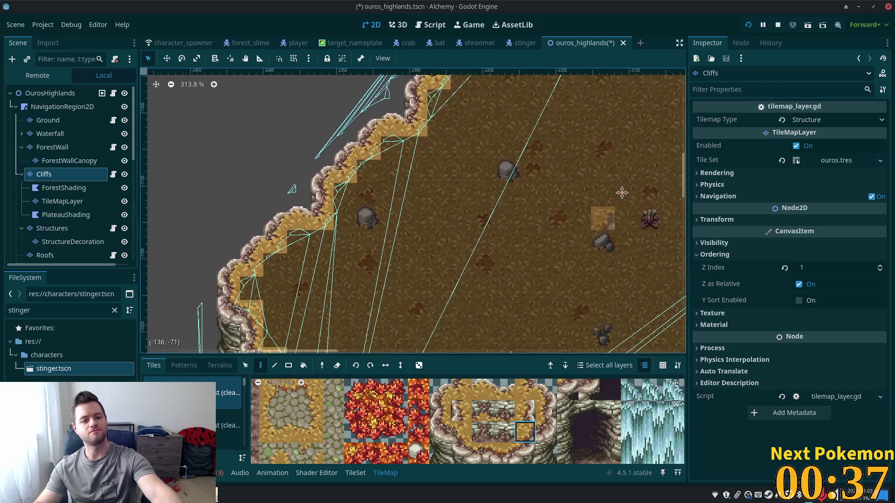
scroll(600, 279, "down", 5)
left_click_drag(601, 287, 632, 277)
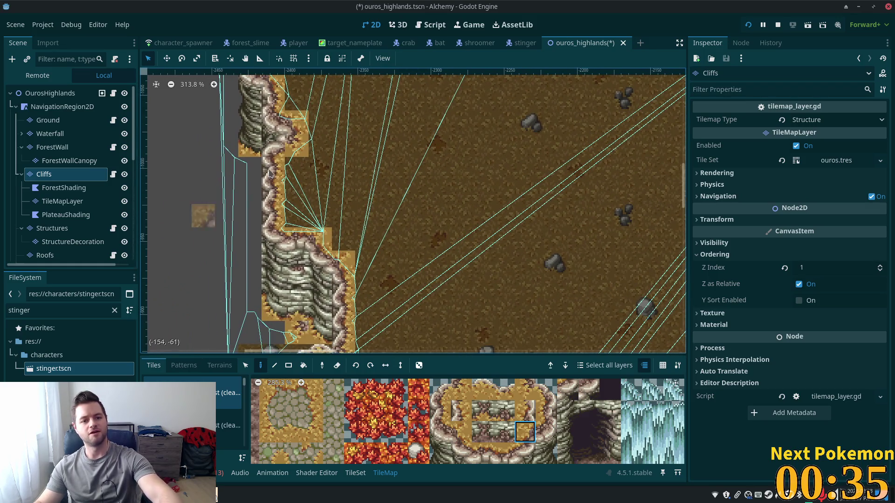
- Scroll around the highland tiles, then save the ouros_highlands scene with Ctrl+S
scroll(280, 158, "down", 4)
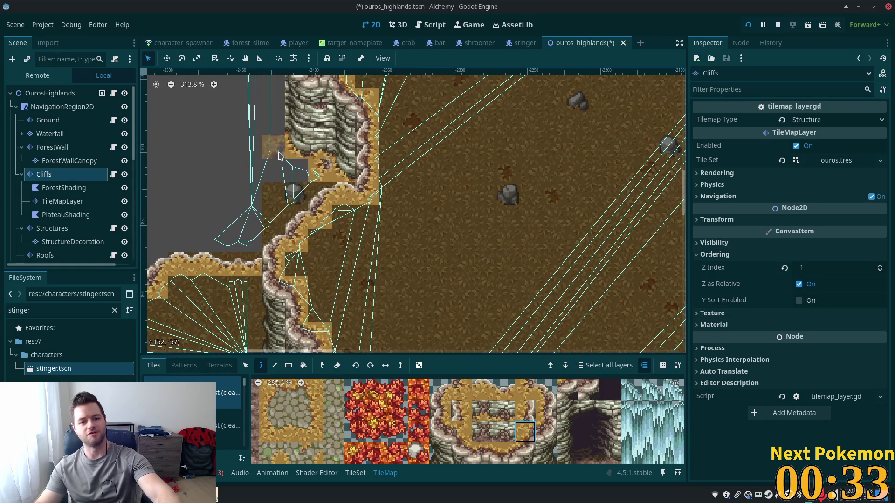
scroll(280, 233, "down", 10)
scroll(260, 289, "right", 5)
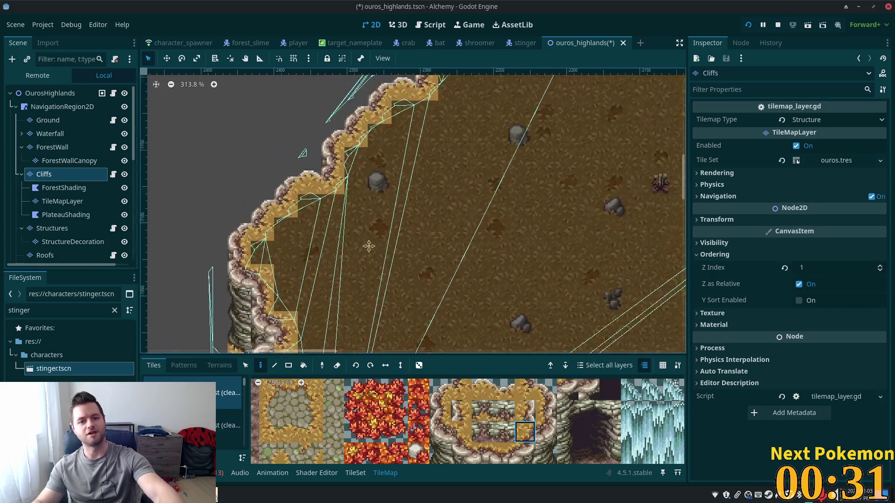
scroll(344, 321, "up", 5)
scroll(344, 322, "left", 2)
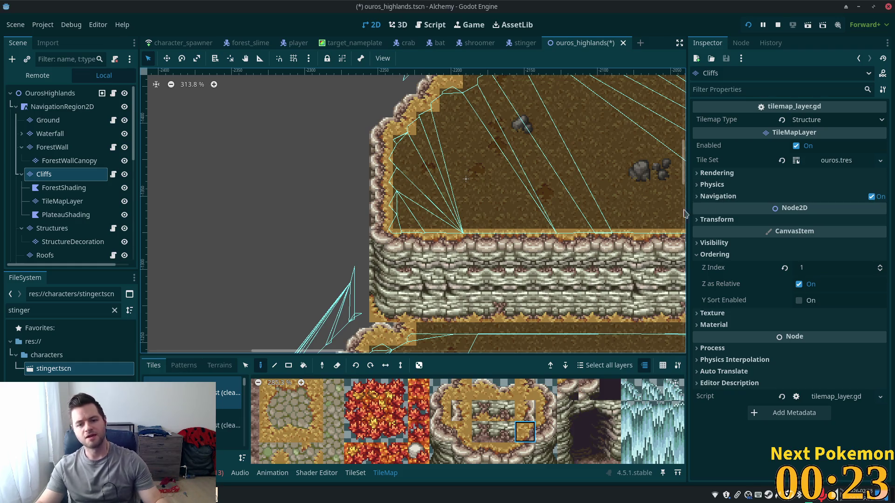
scroll(546, 205, "down", 5)
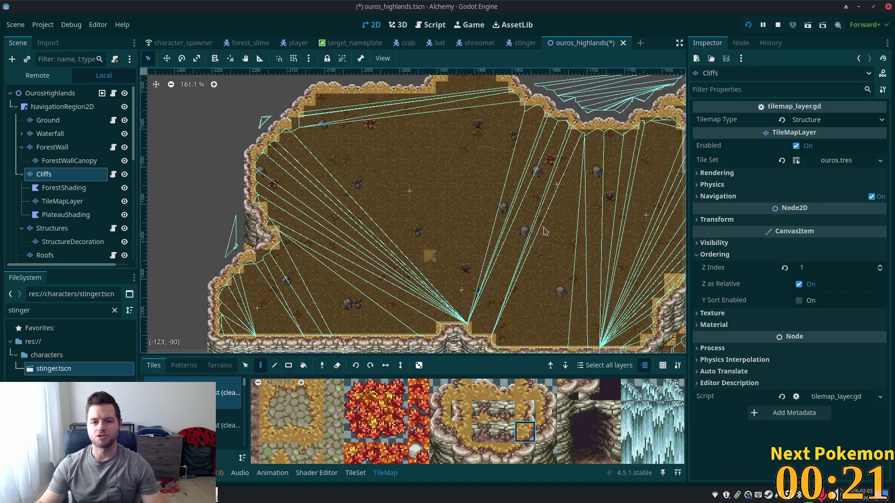
scroll(545, 231, "down", 4)
scroll(550, 242, "right", 5)
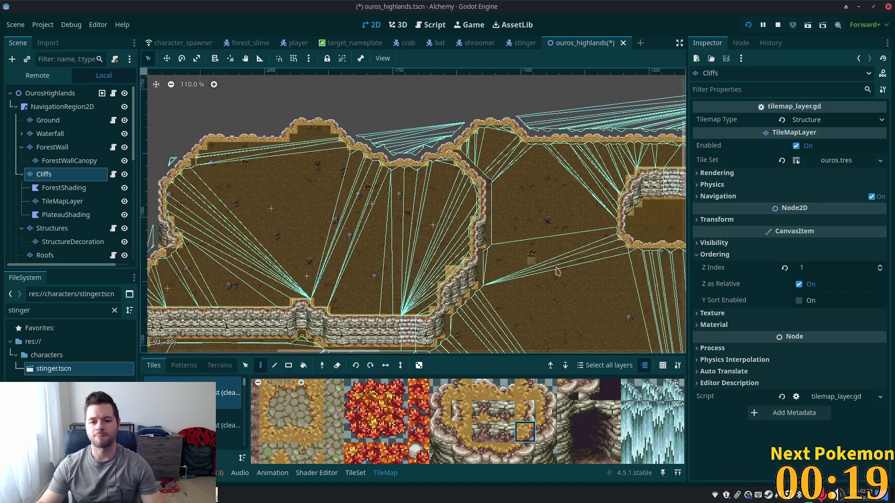
scroll(552, 261, "down", 3)
scroll(536, 233, "right", 2)
key("ctrl+s")
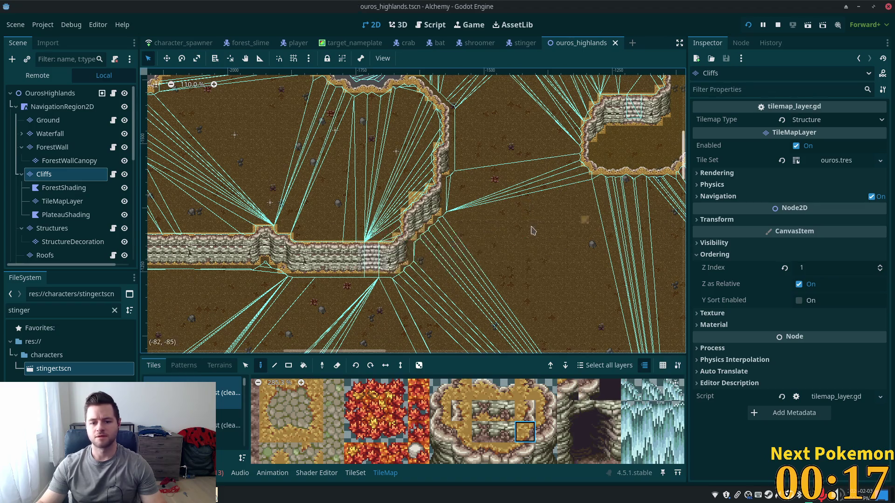
scroll(532, 231, "down", 4)
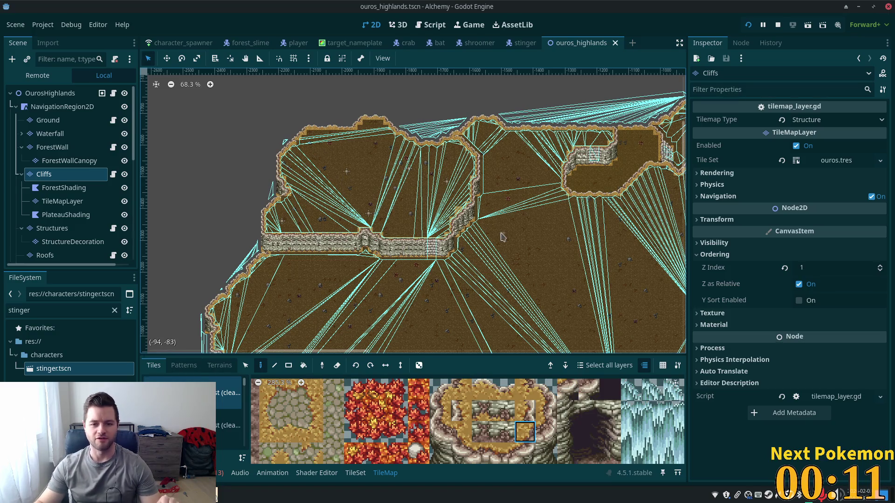
mouse_move(502, 237)
left_mouse_down()
mouse_move(310, 295)
mouse_move(487, 348)
left_mouse_up()
scroll(307, 294, "down", 5)
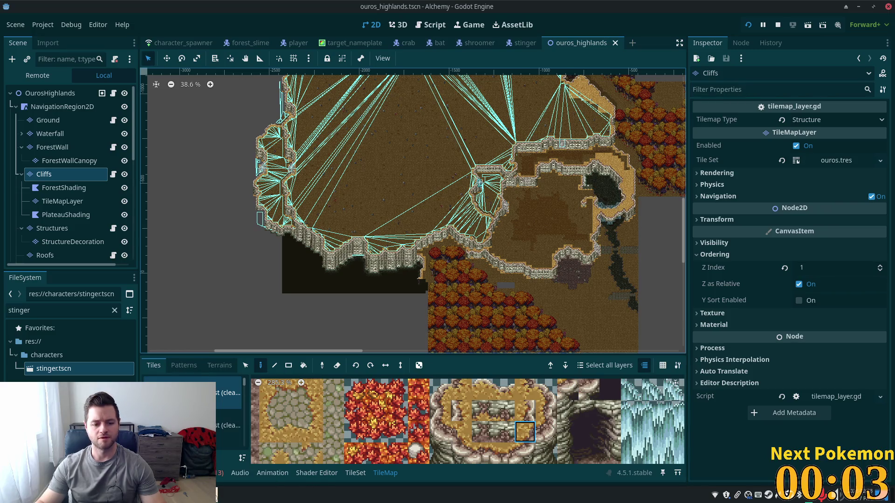
left_click(261, 457)
- Walk the player around the Ouros Highlands sand toward the cliffs
key("Up")
key("Left")
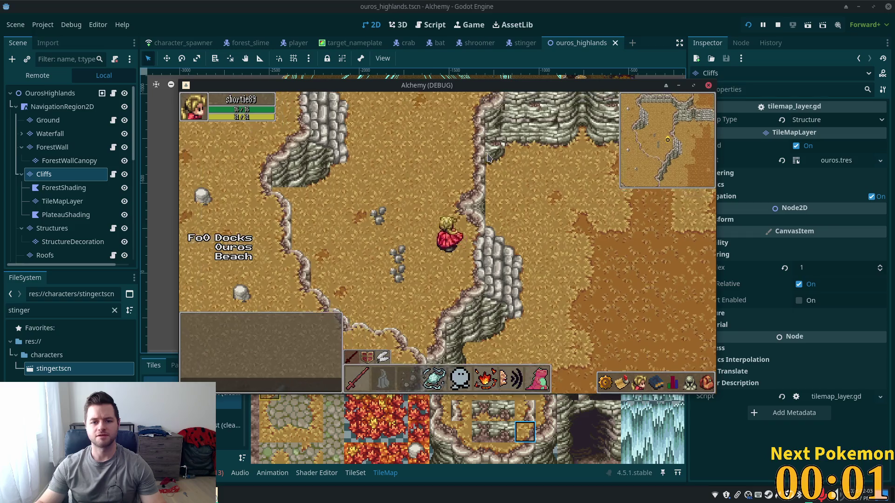
key("Up")
key("Left")
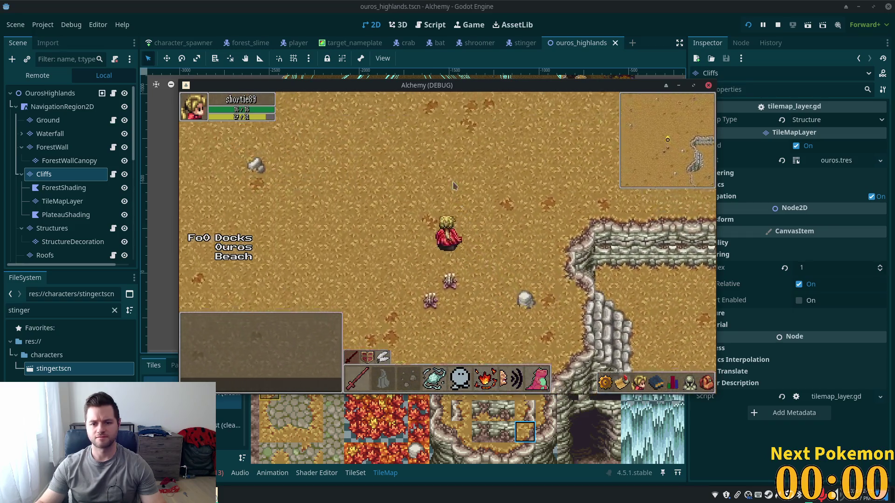
key("Up")
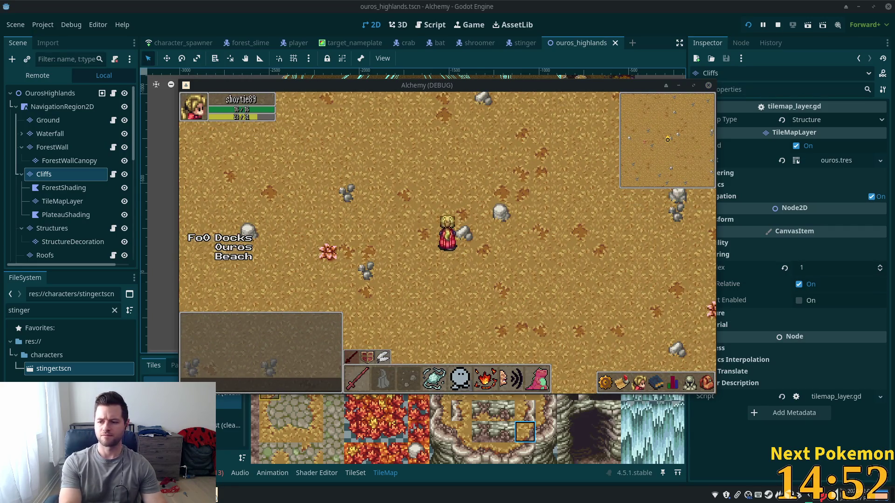
key("Up")
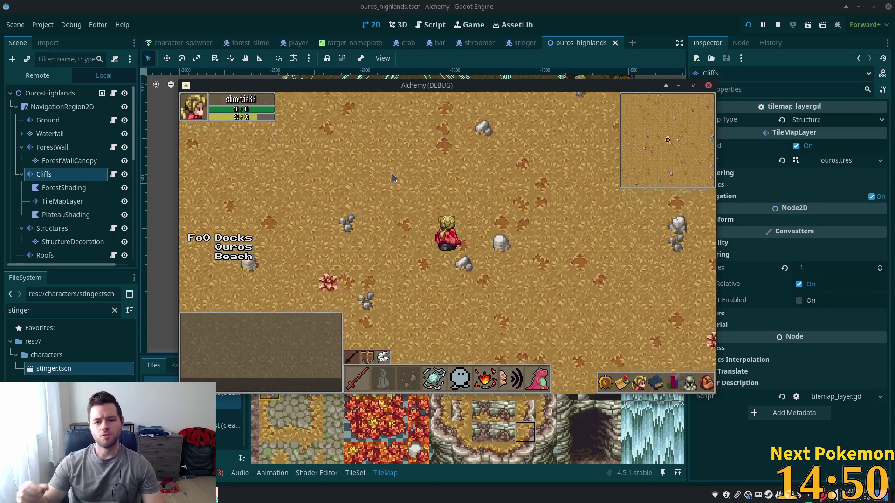
key("Up")
key("Left")
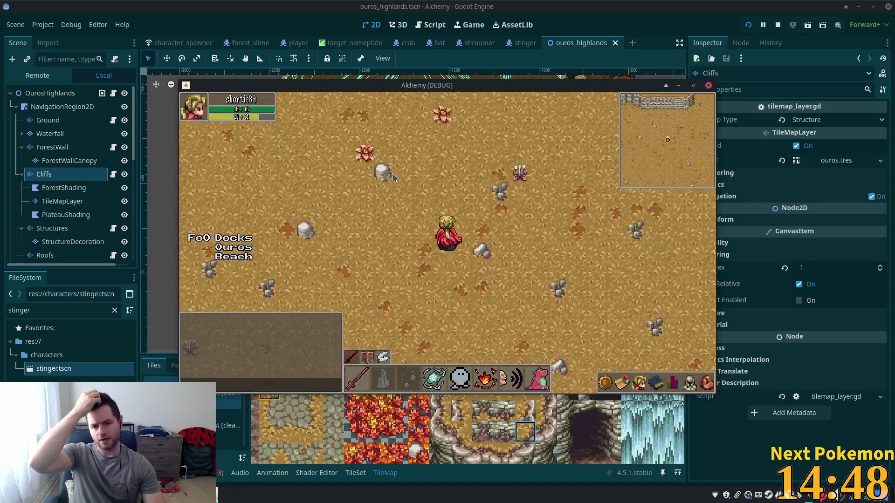
key("Up")
key("Right")
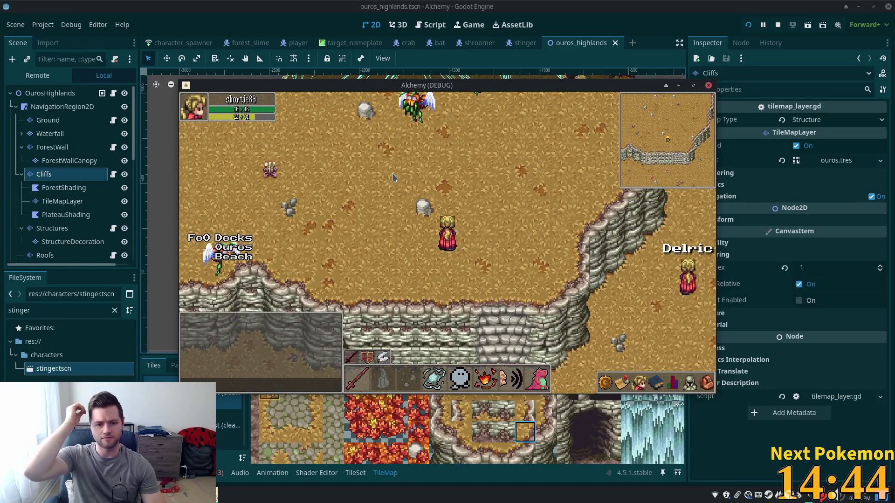
key("Left")
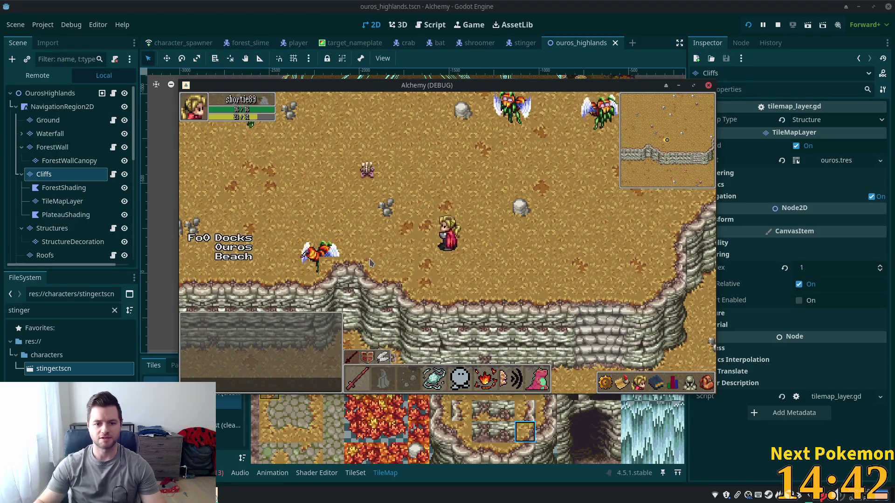
- Target a Stinger, move nearby, and frame it in a 300x279 screenshot region
left_click(405, 188)
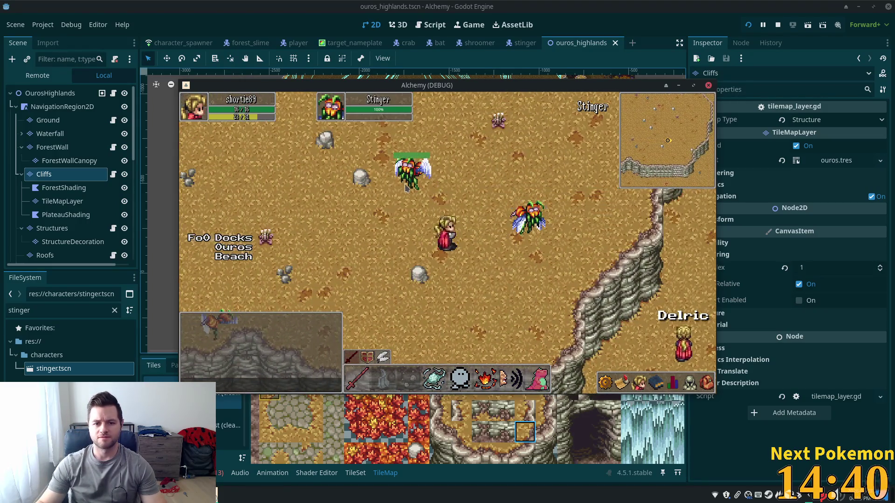
key("Down")
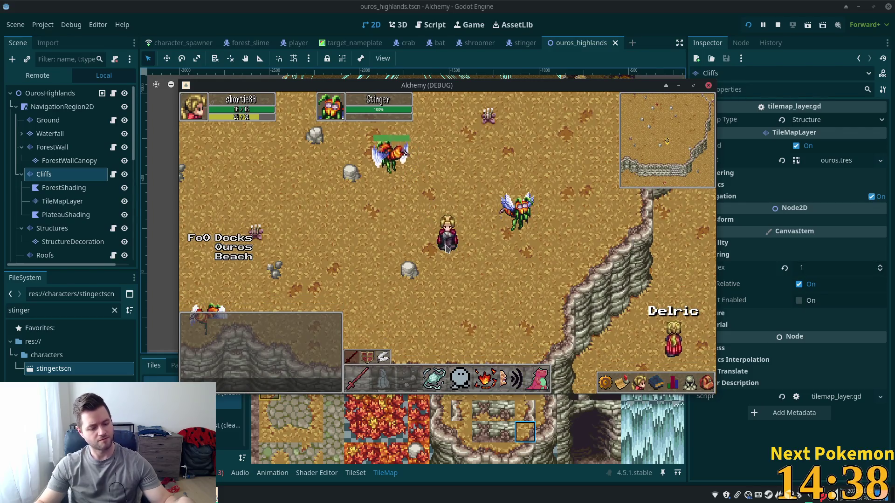
key("Up")
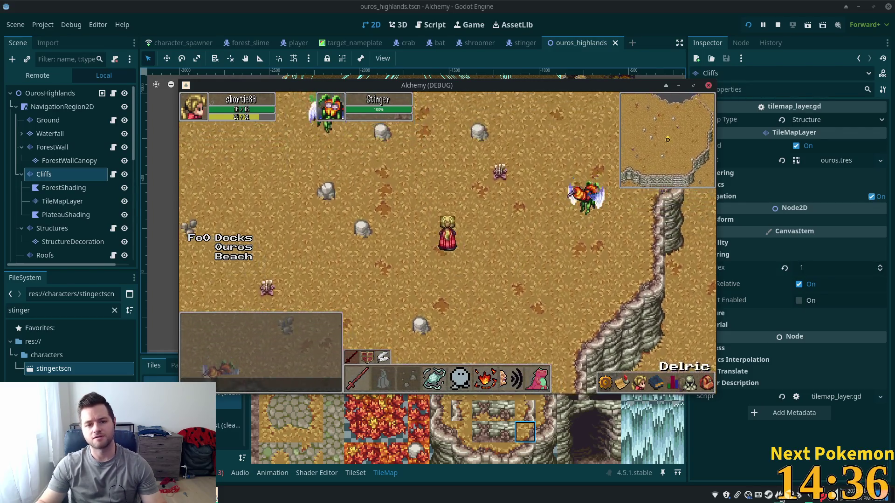
key("Down")
key("Left")
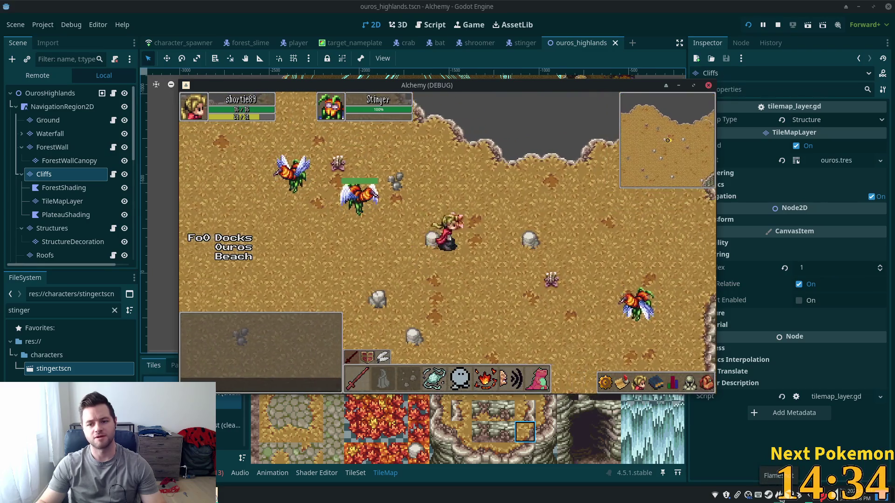
key("Right")
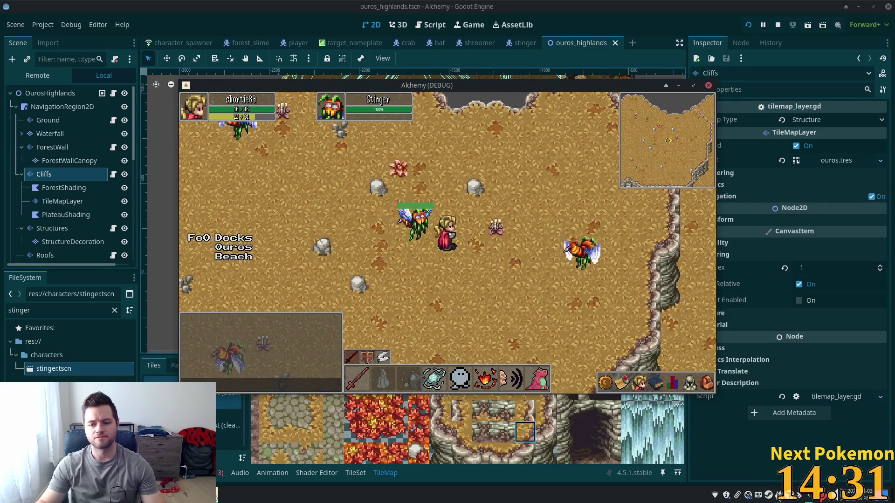
key("Down")
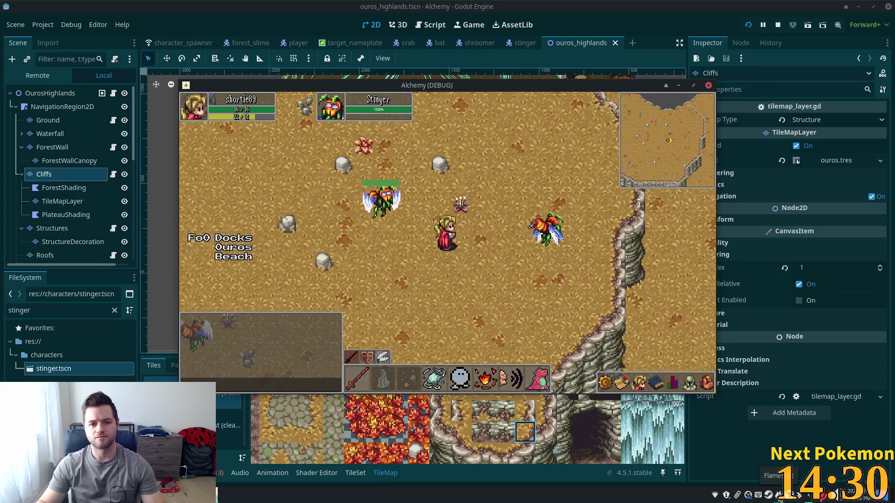
key("Print")
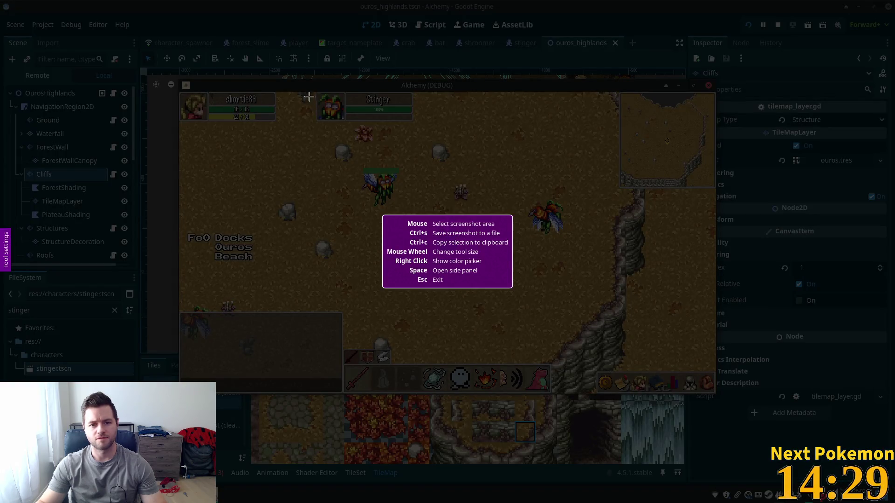
left_click_drag(305, 92, 444, 222)
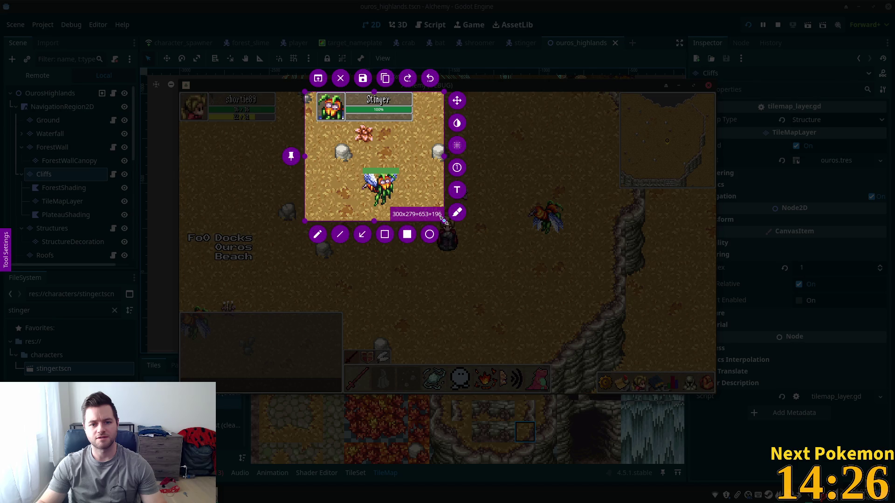
- Save the framed Stinger capture as stinger.png in Pictures/screenshots
left_click(362, 78)
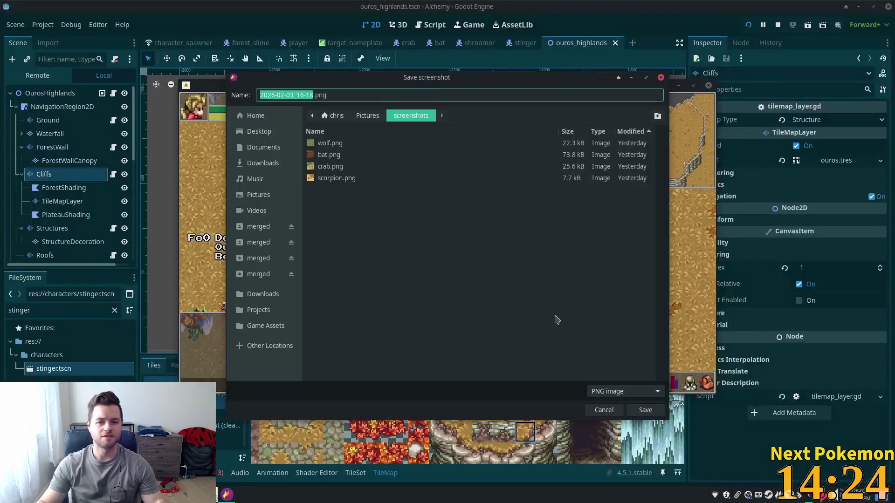
type("stinge")
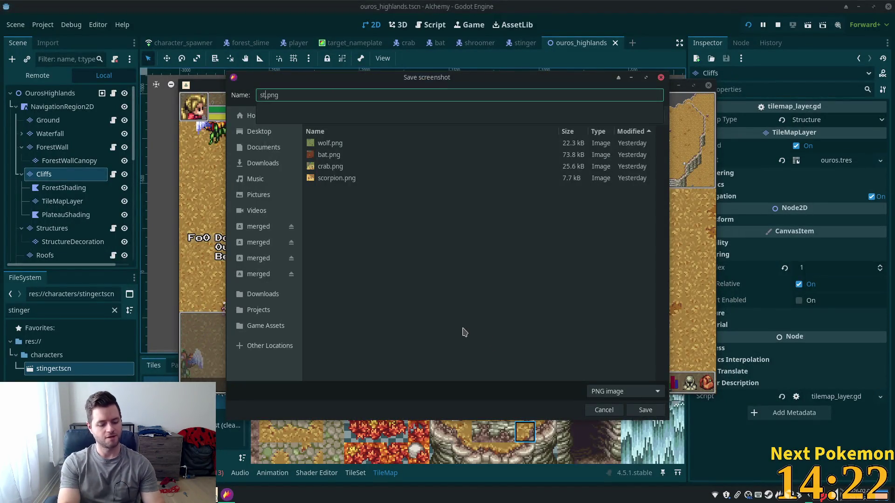
type("r")
key("Return")
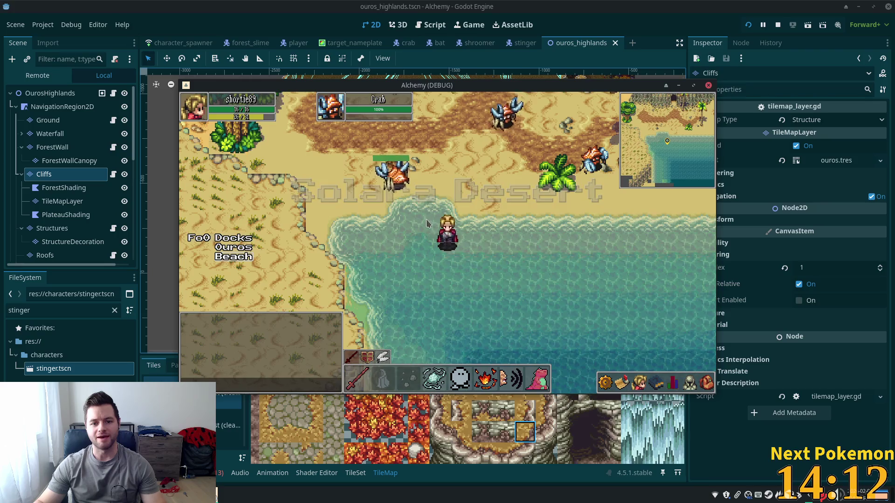
- Walk the player down to the shoreline and frame the targeted crab for capture
left_click(426, 219)
left_click(607, 259)
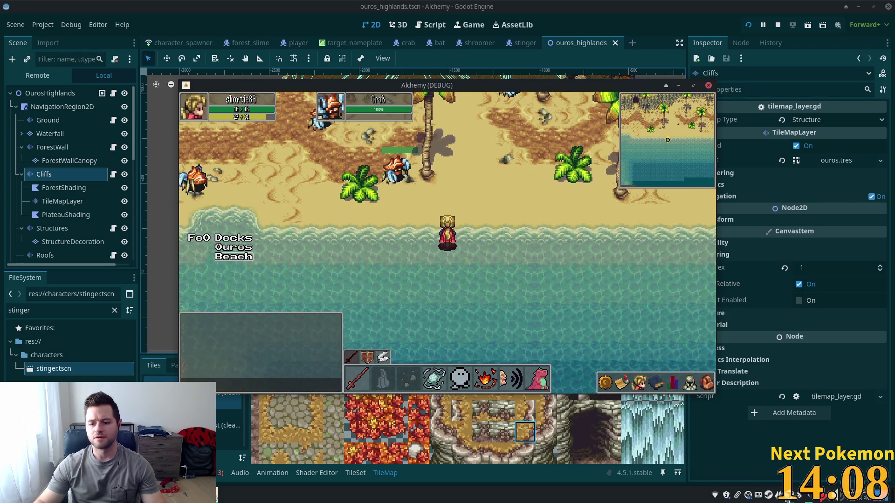
key("Print")
left_click_drag(311, 92, 469, 256)
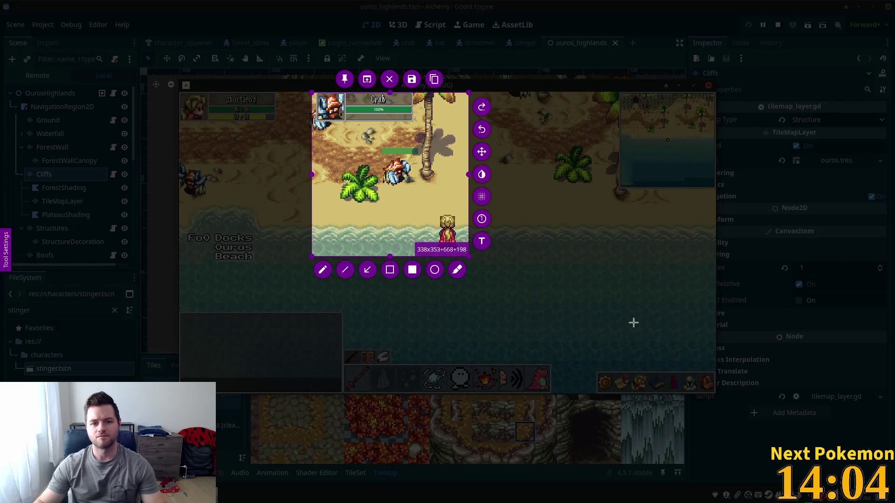
- Save the crab capture as crabV2.png, then walk into the dark cave
left_click(411, 79)
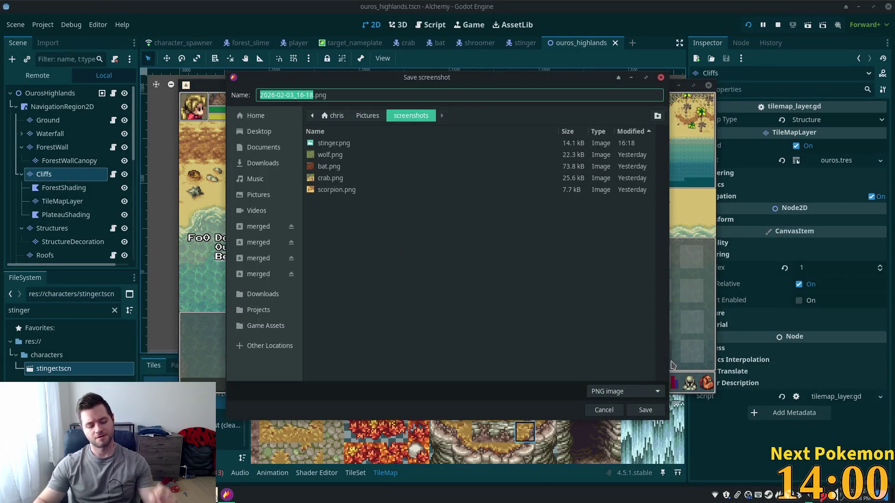
type("c")
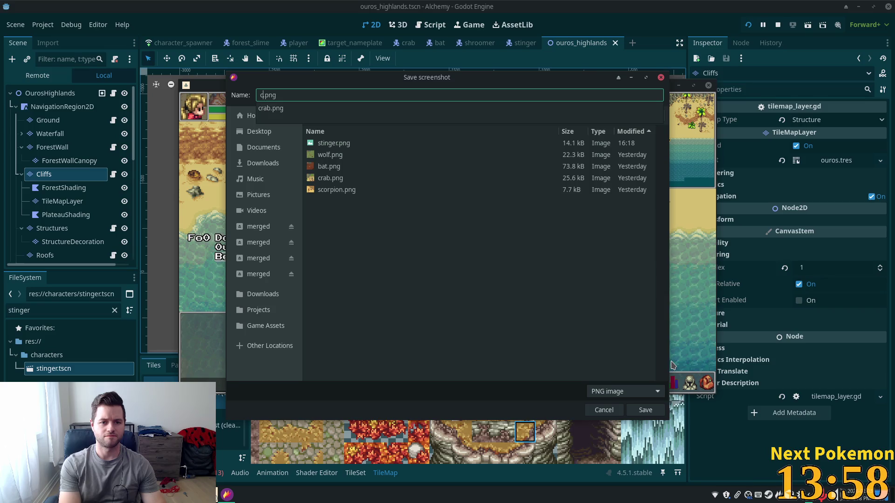
type("bv")
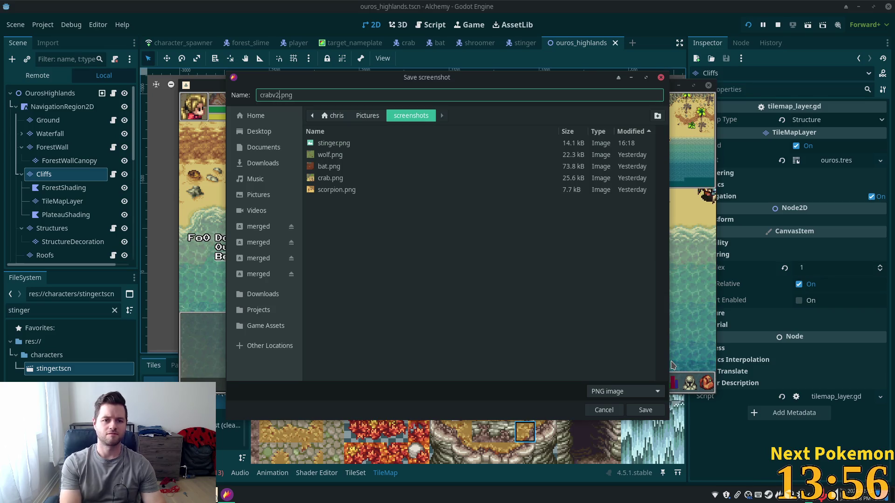
type("2")
key("Return")
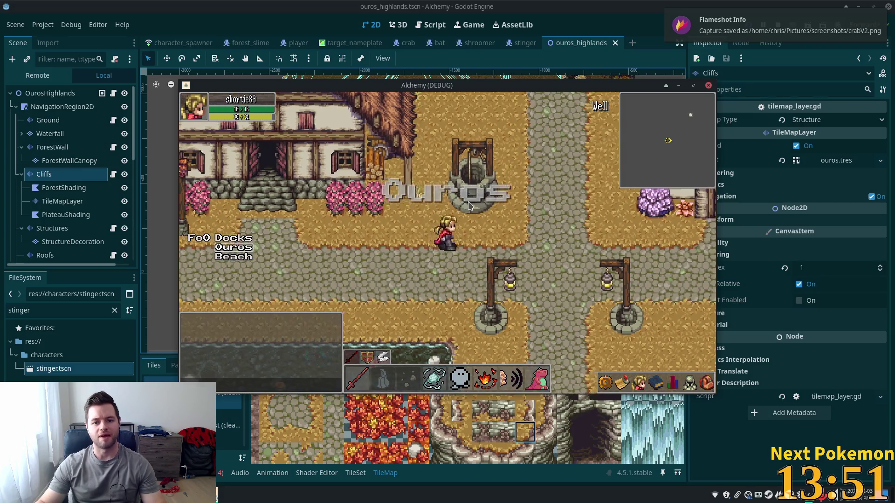
left_click(469, 205)
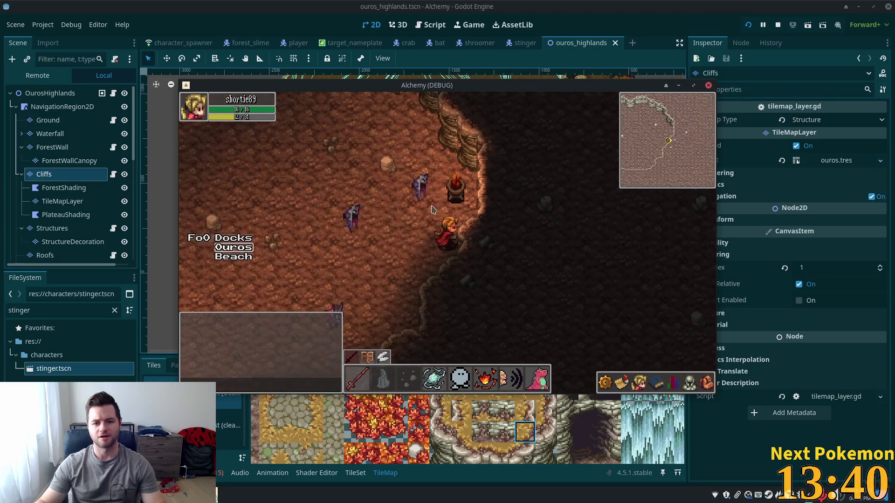
- Target a bat in the cave and select a capture region around it
left_click(419, 191)
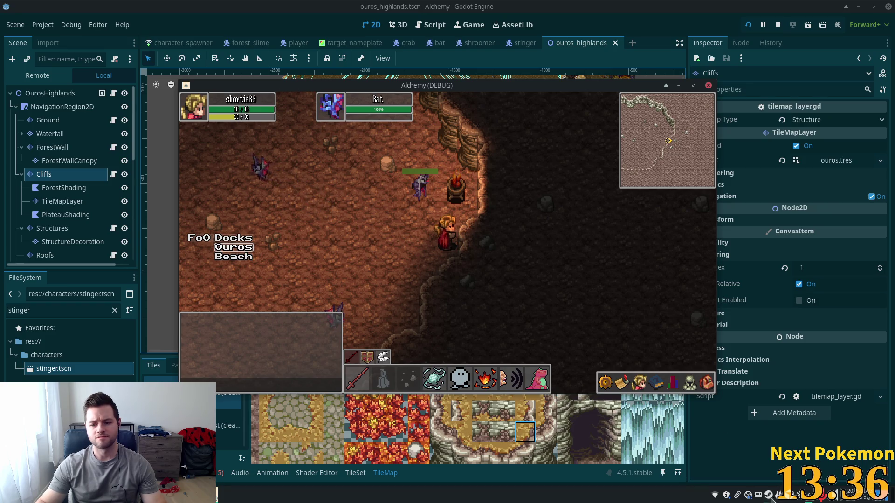
key("Print")
mouse_move(315, 86)
left_mouse_down()
mouse_move(404, 155)
mouse_move(451, 217)
mouse_move(473, 223)
left_mouse_up()
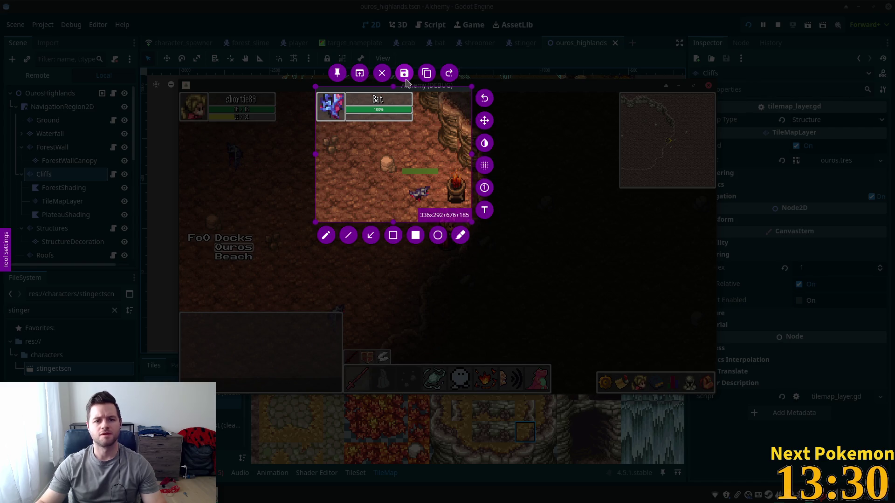
- Save the bat capture as batV2.png in Pictures/screenshots
left_click(404, 73)
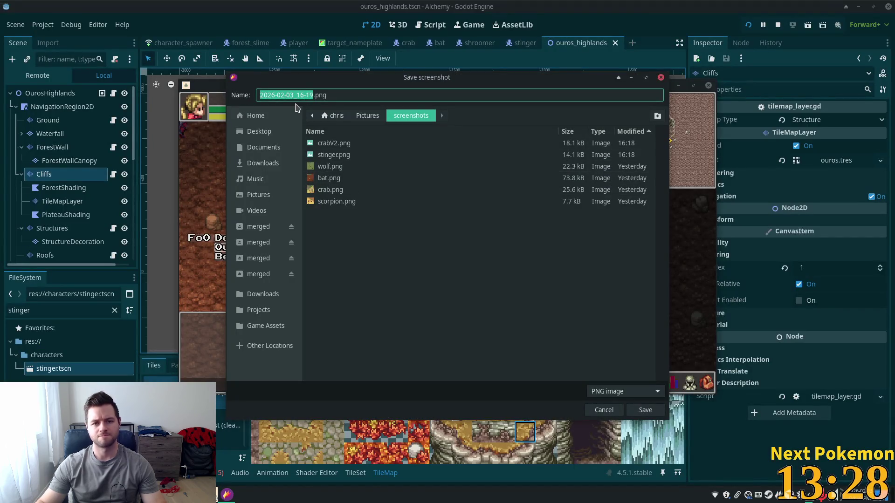
type("bat")
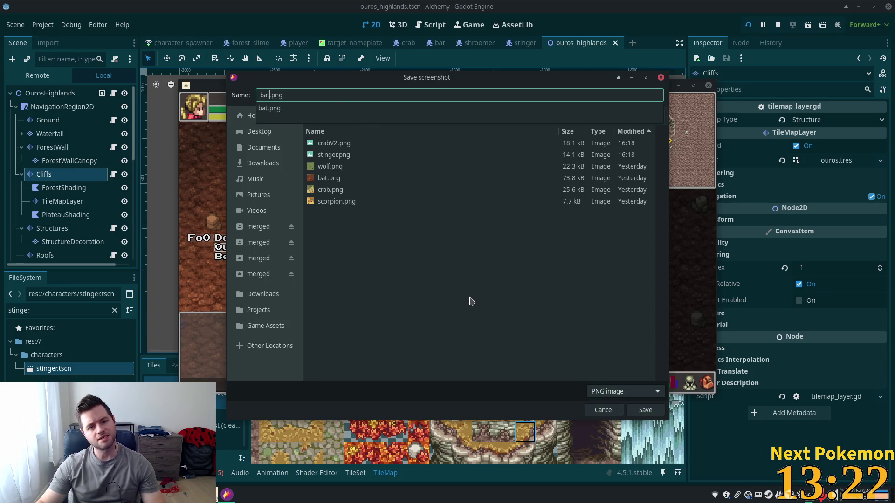
type("v")
key("BackSpace")
type("V2")
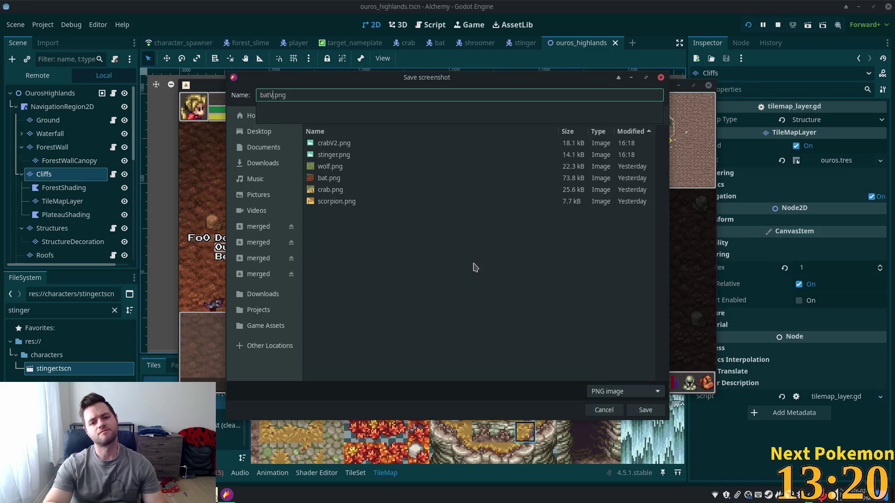
left_click(645, 410)
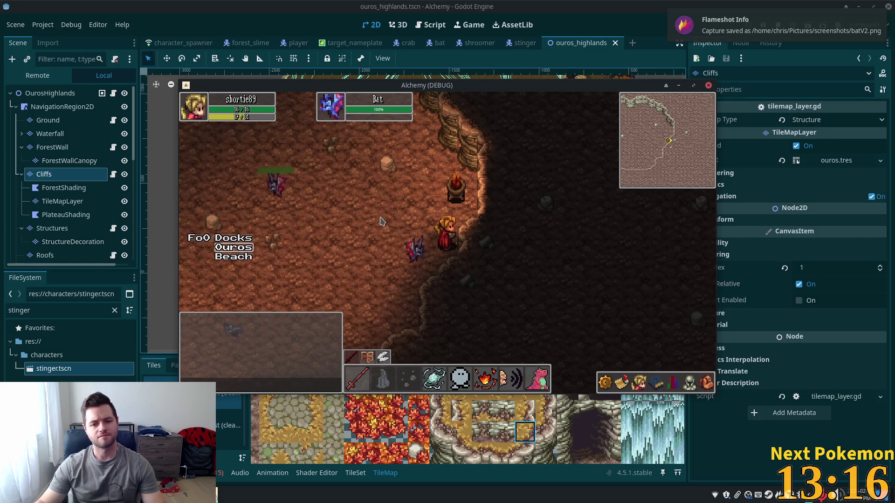
- Walk out of the cave into Ouros town and along the village road past the wells
key("a")
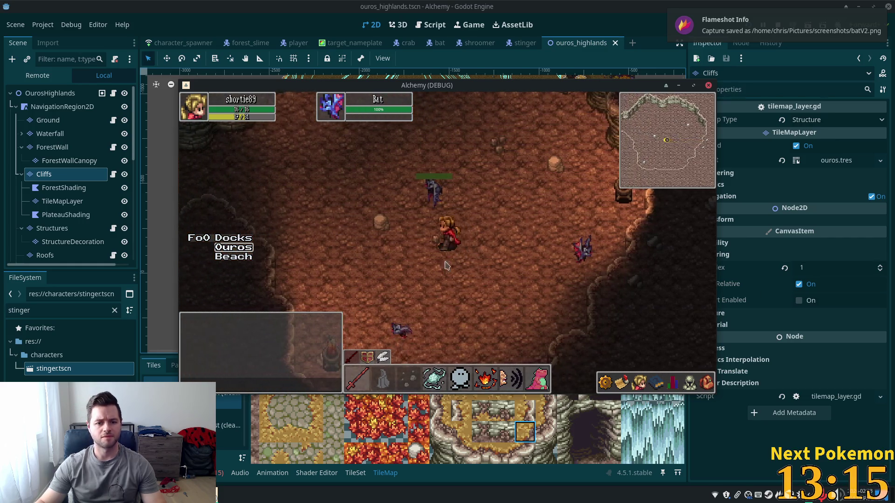
key("w")
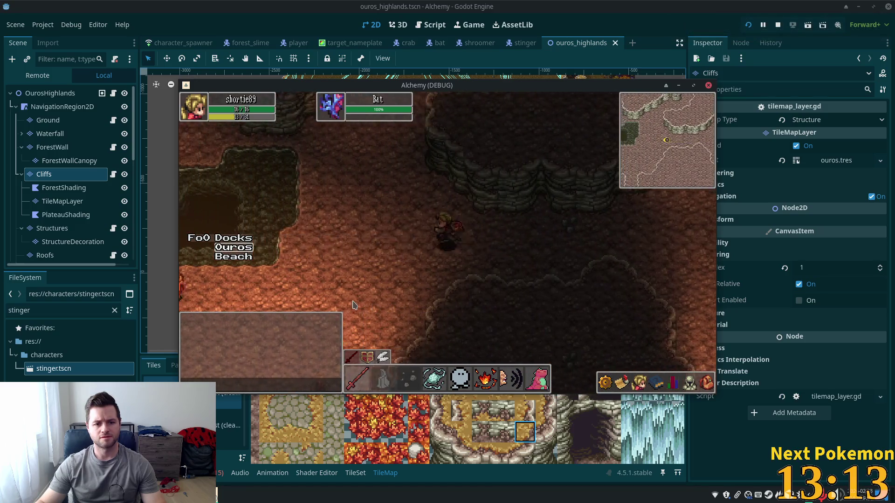
key("w")
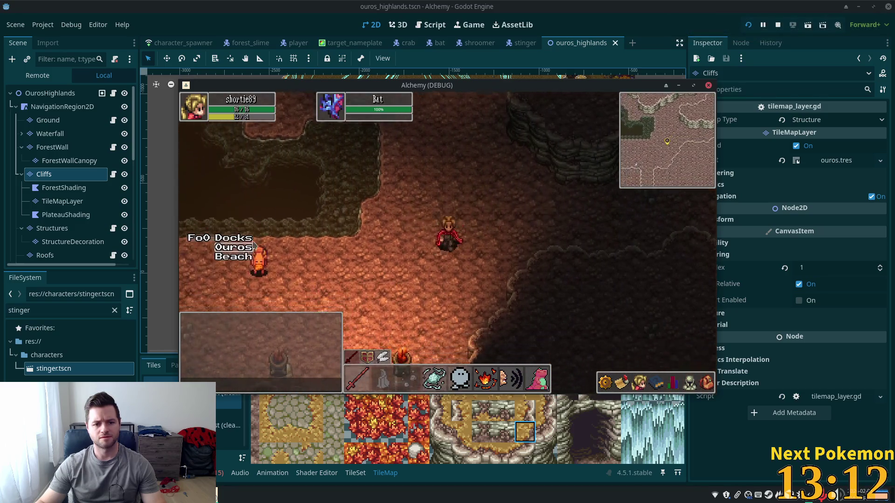
key("d")
key("s")
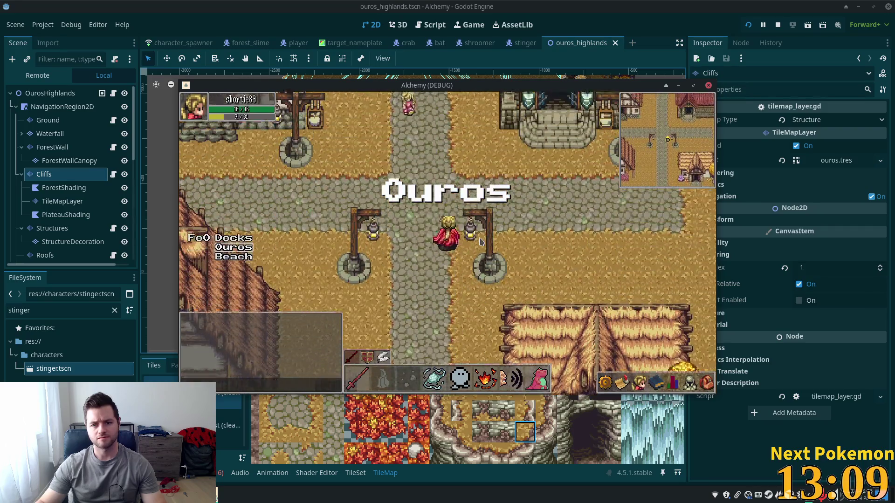
key("s")
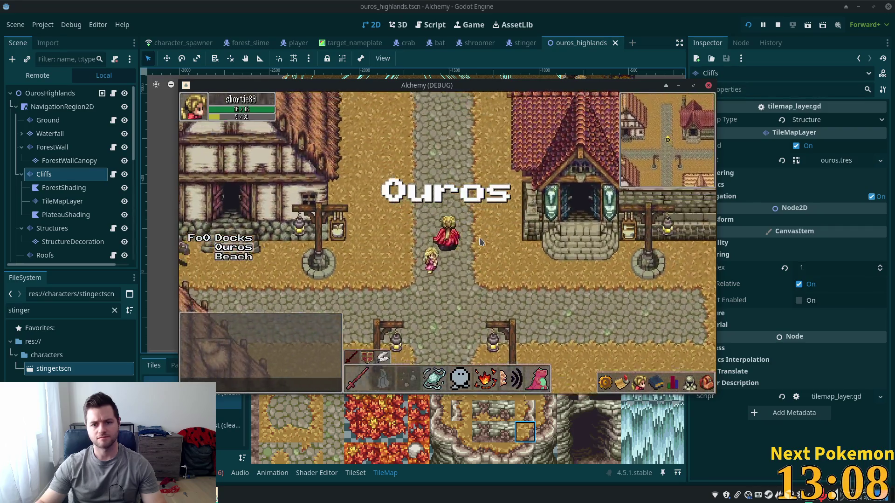
key("s")
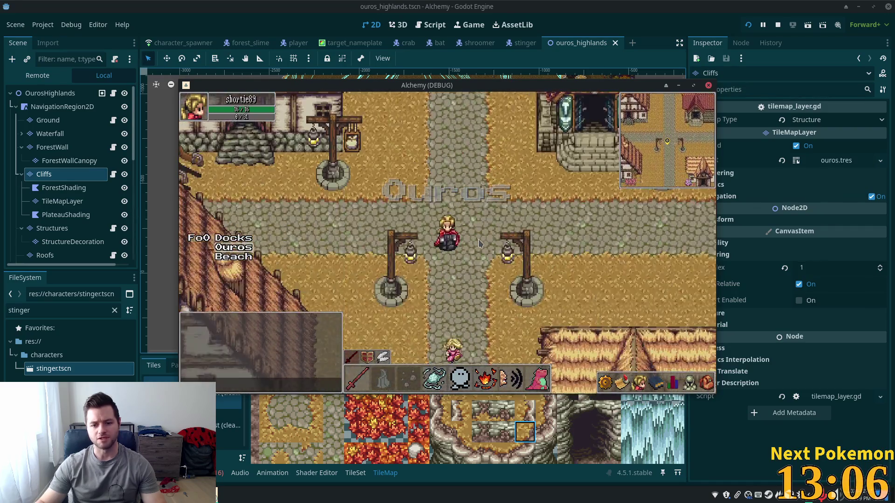
key("s")
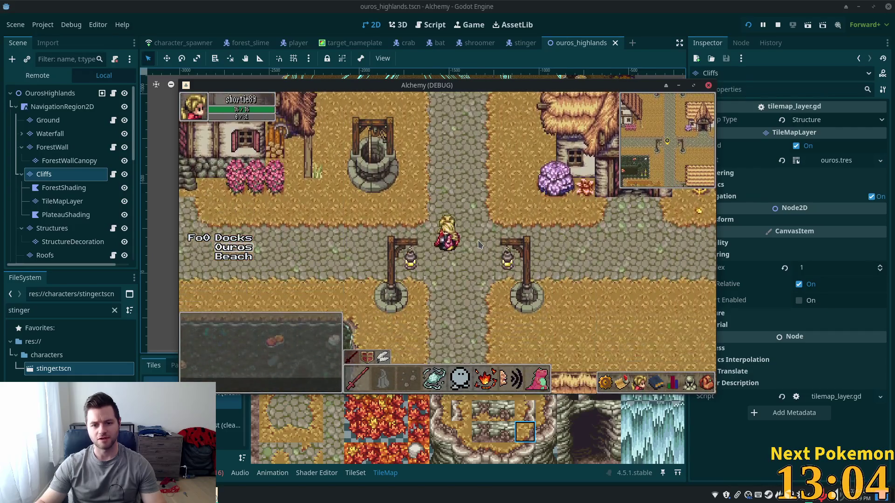
key("a")
key("a")
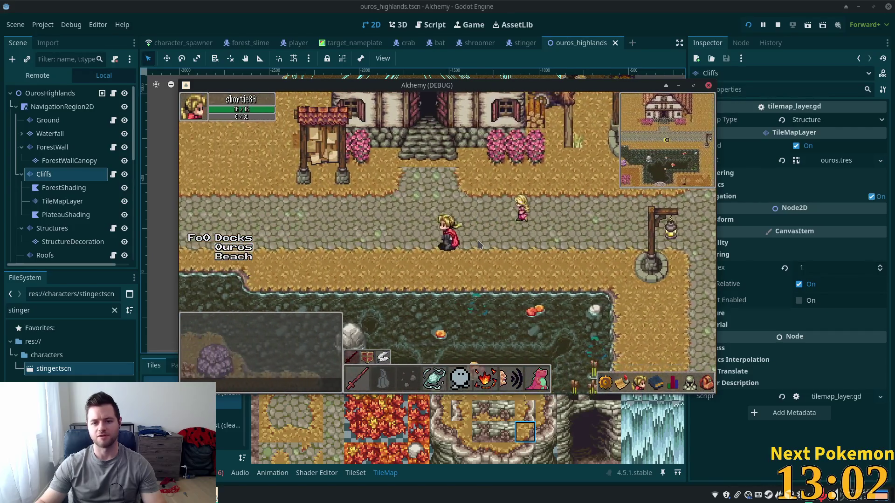
- Walk north out of the village up the forest road toward the mushroom enemy
key("w")
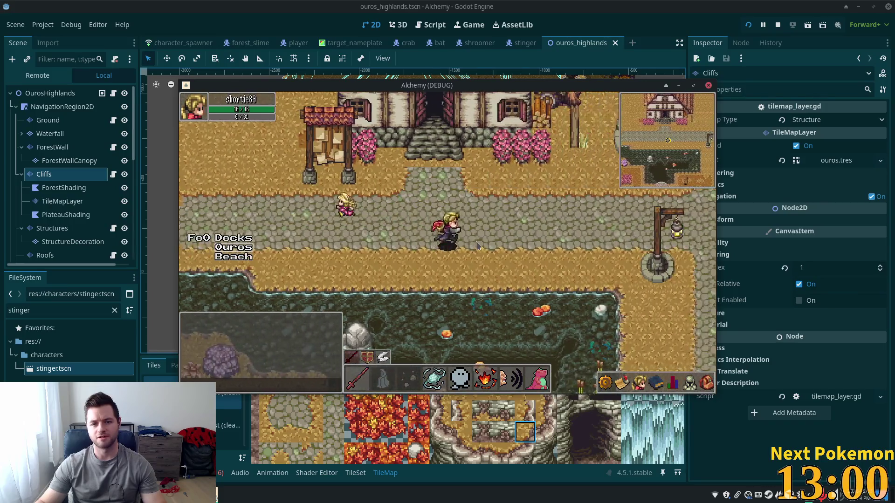
key("w")
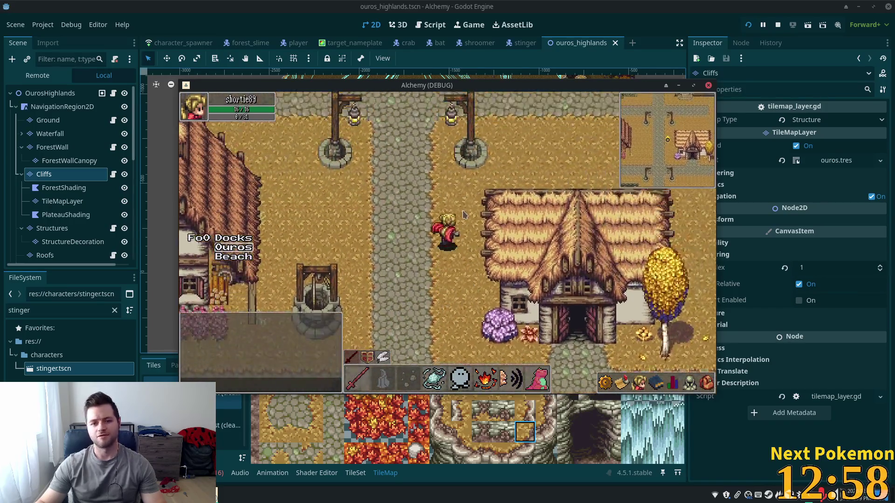
key("w")
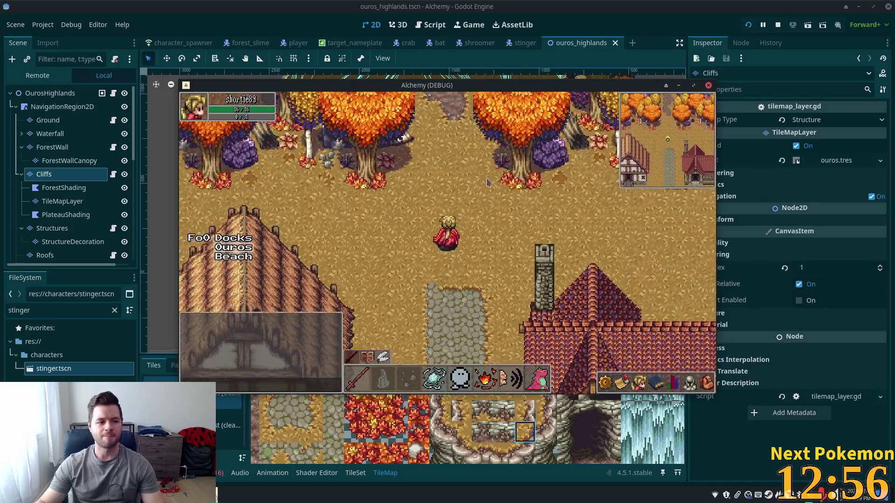
key("w")
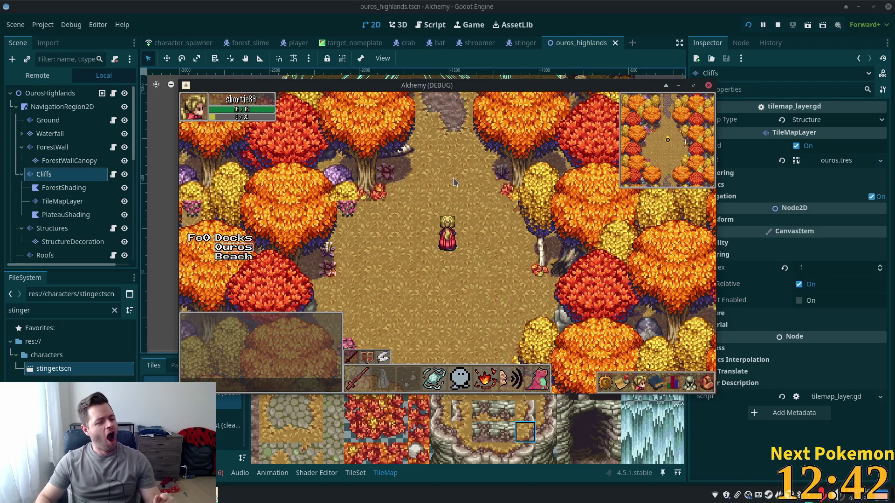
key("Up")
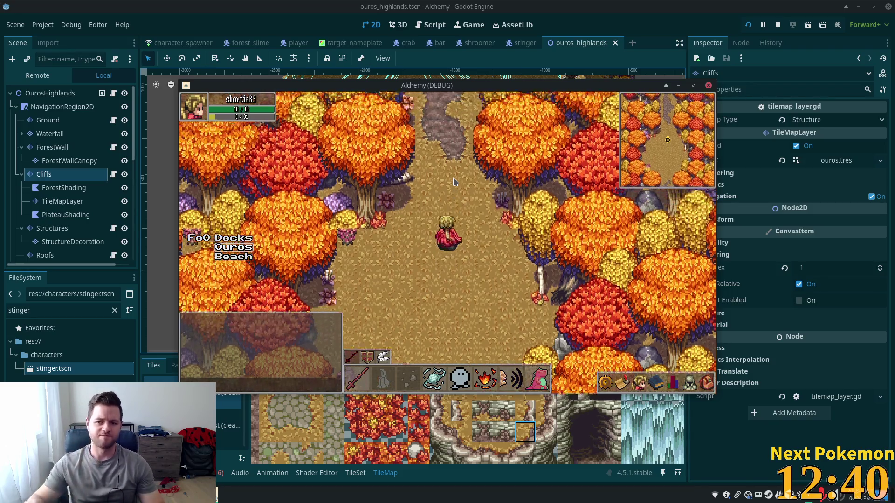
key("Up")
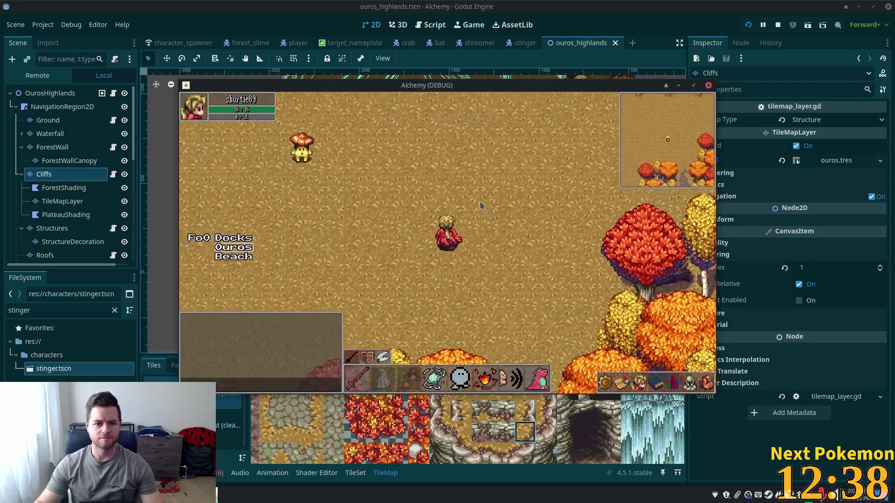
- Target the Shroomer, step toward it, and begin a screenshot region capture
left_click(418, 233)
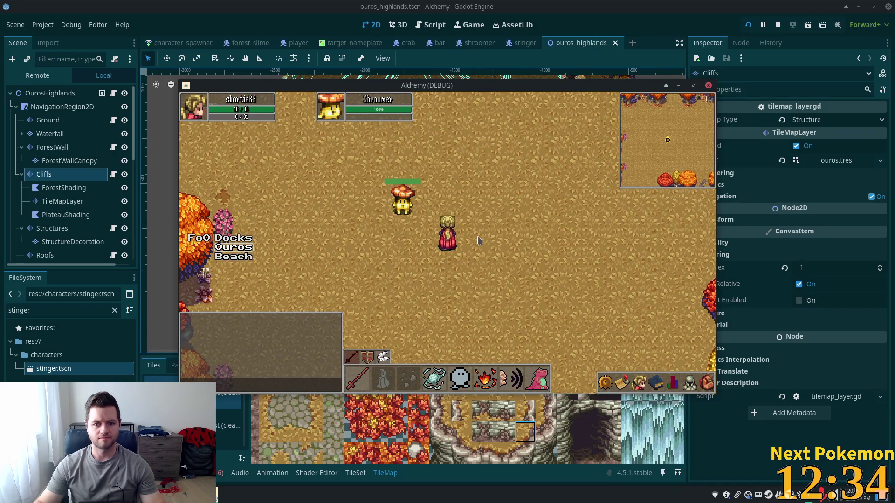
key("Right")
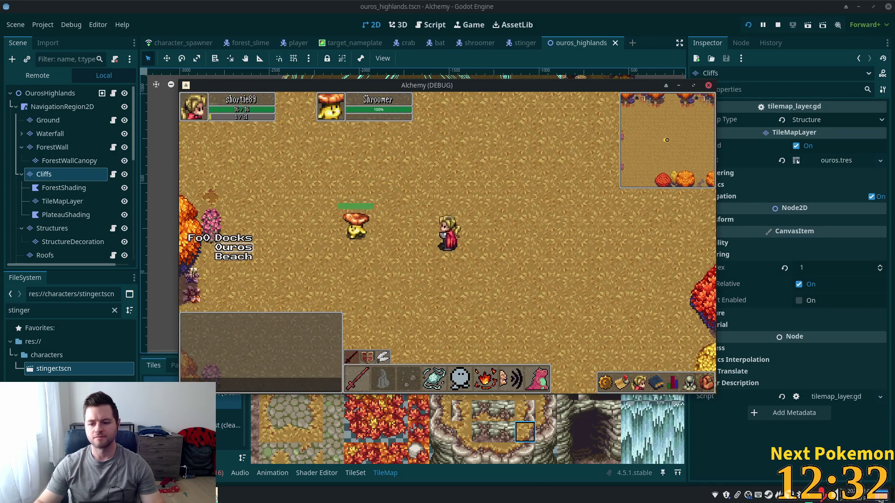
key("Left")
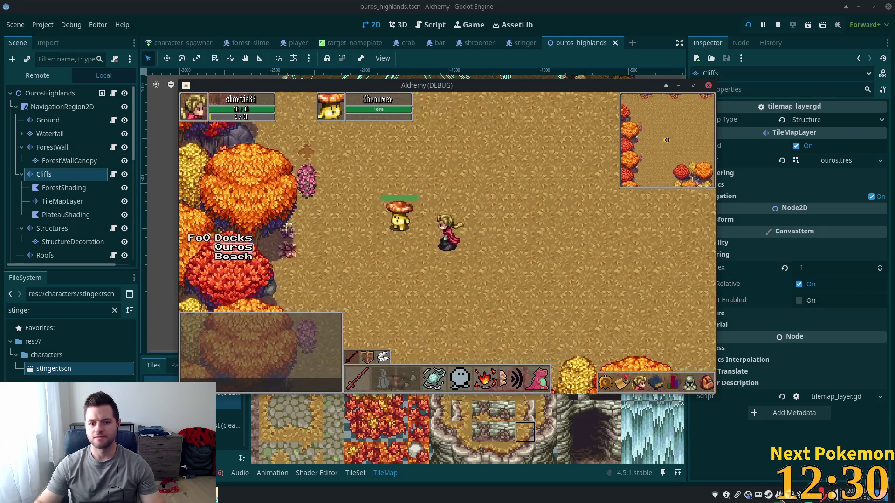
key("super+shift+Print")
- Frame the Shroomer with its nameplate and save it as shroomer.png
mouse_move(307, 92)
left_mouse_down()
mouse_move(440, 252)
mouse_move(455, 252)
left_mouse_up()
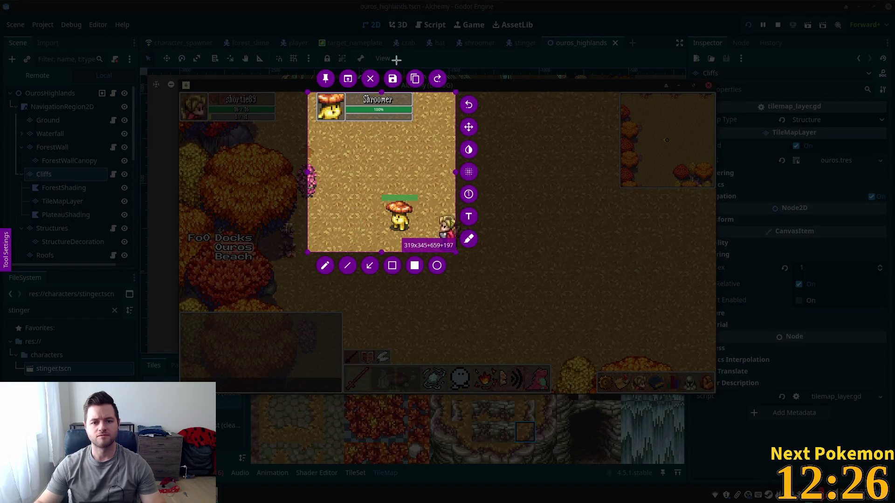
left_click(392, 79)
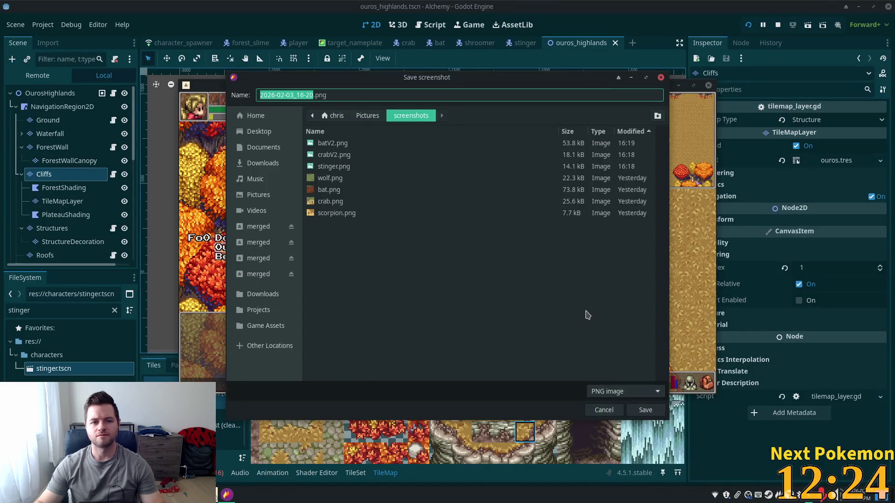
type("shroomer")
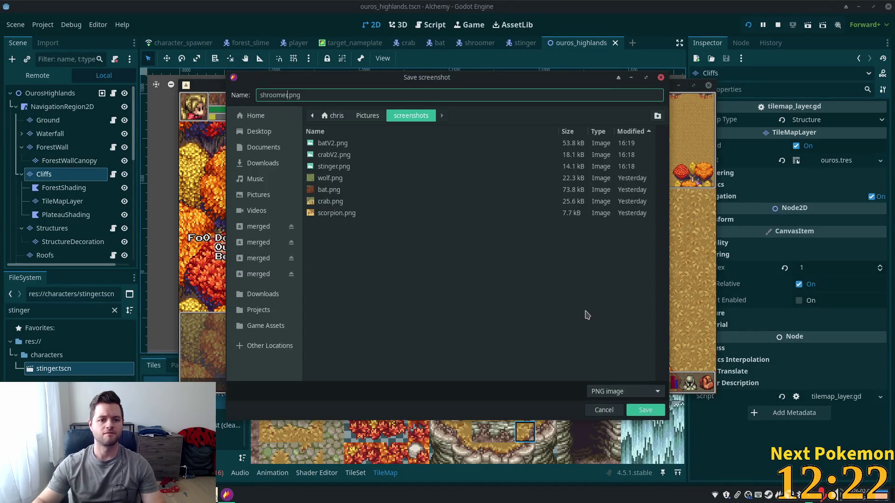
key("Return")
- Walk north along the dirt path into the clearing with the Forest Slimes
key("w")
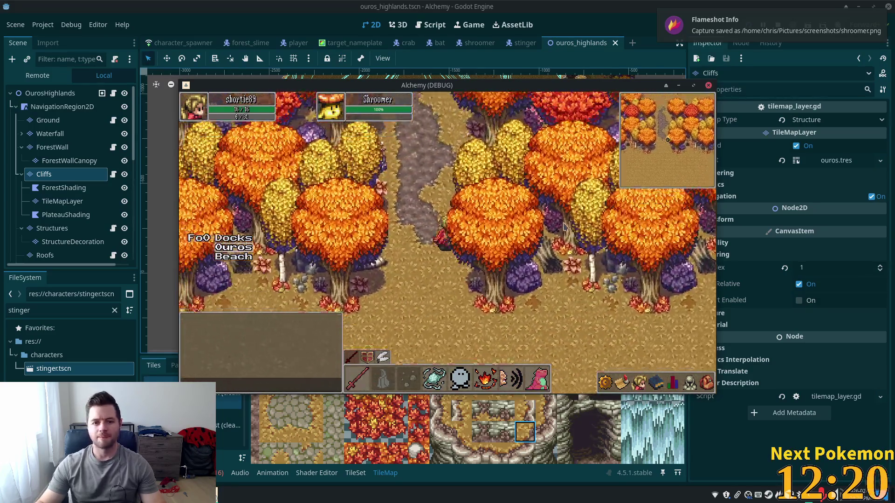
key("w")
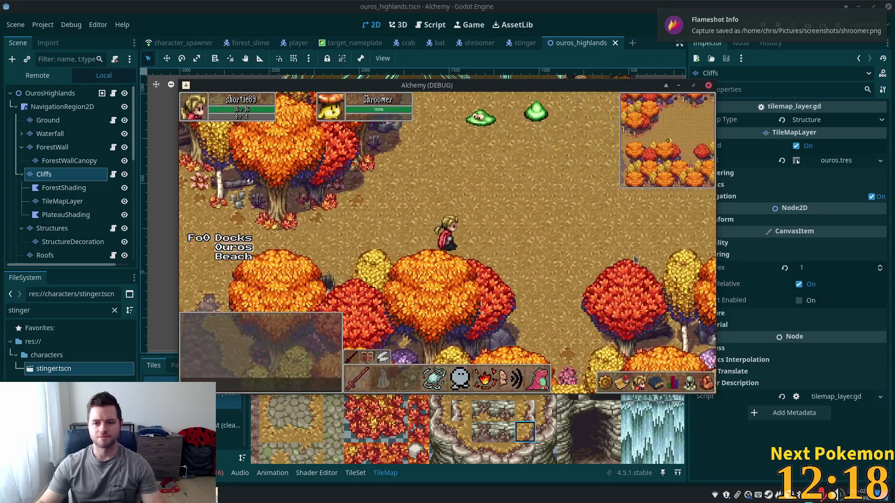
key("w")
key("s")
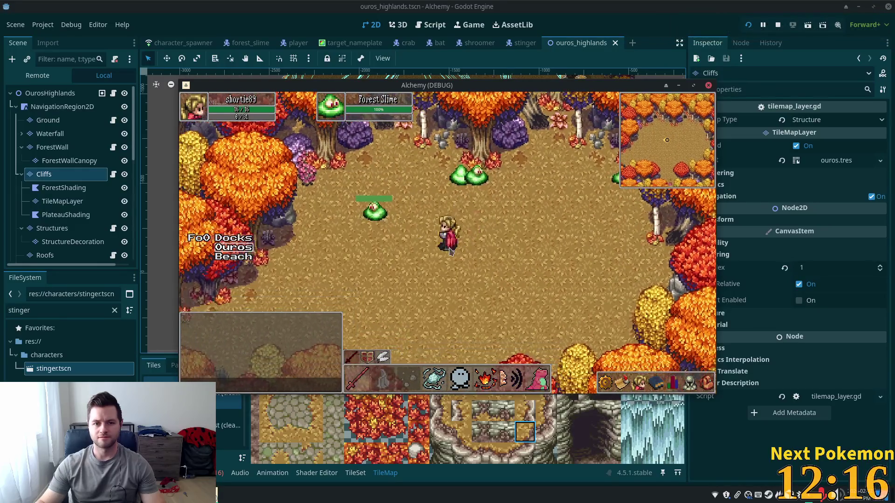
- Capture the targeted Forest Slime with its nameplate and save it as slime.png
key("Print")
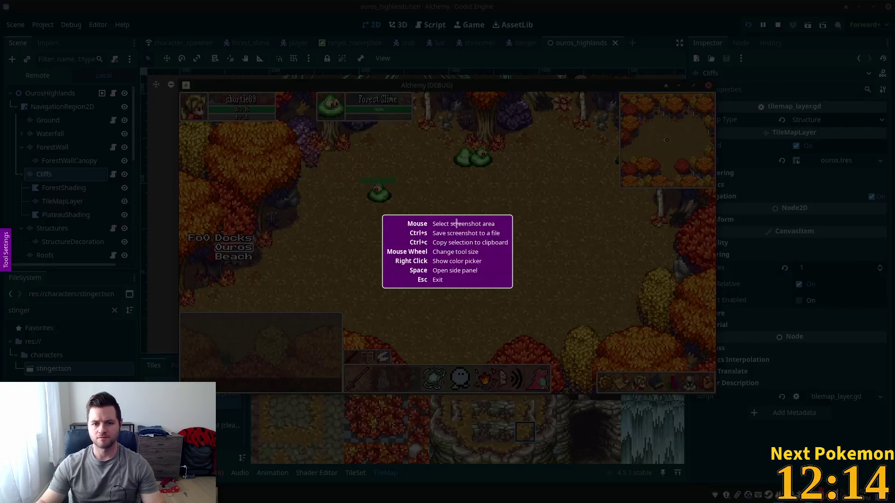
left_click_drag(309, 91, 460, 254)
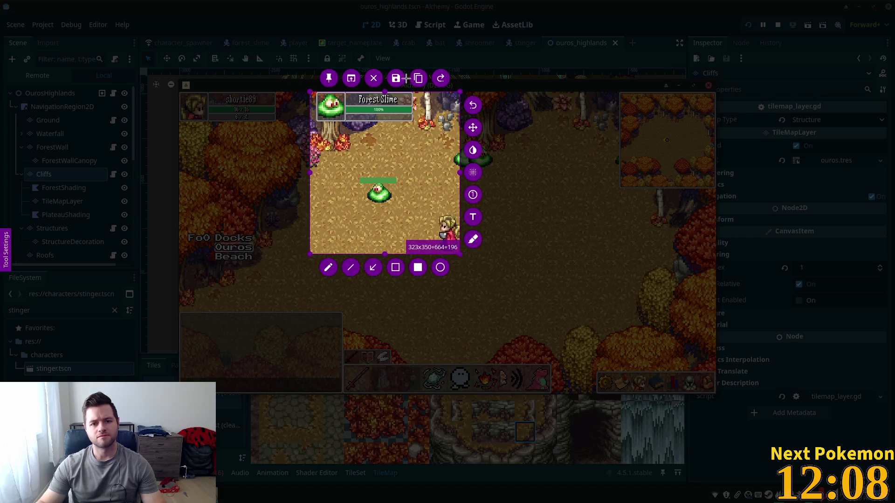
left_click(396, 78)
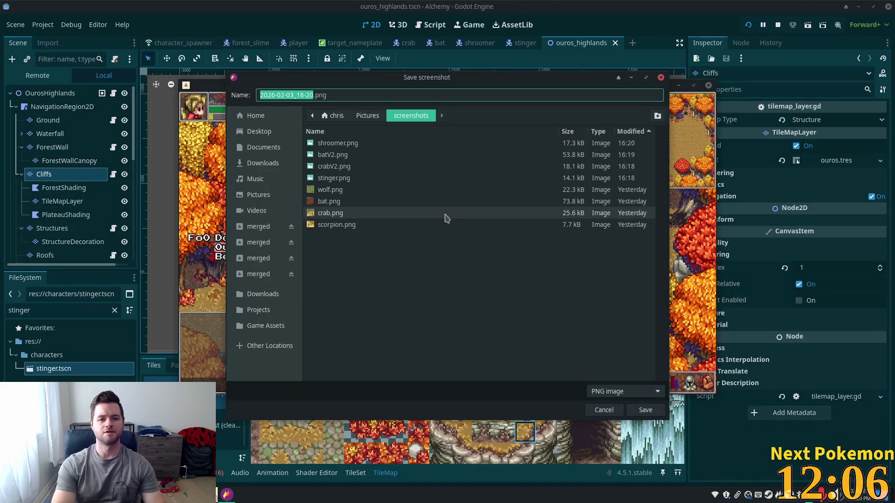
type("sti")
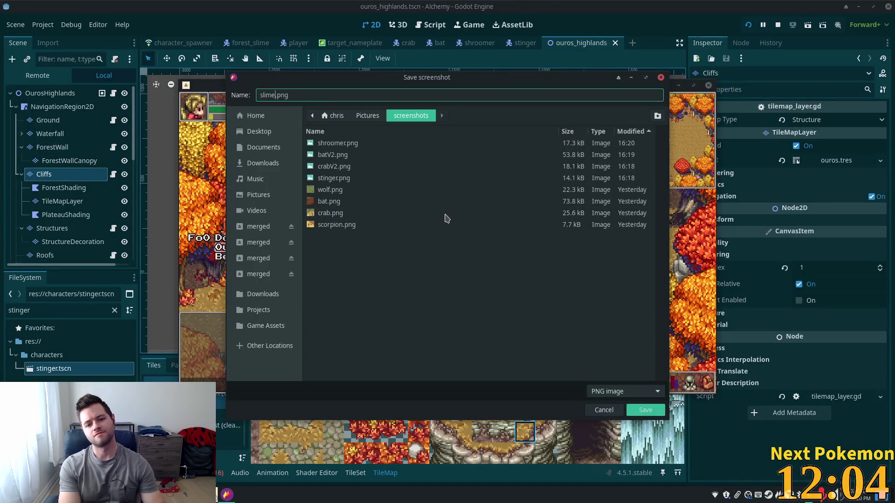
key("Return")
key("s")
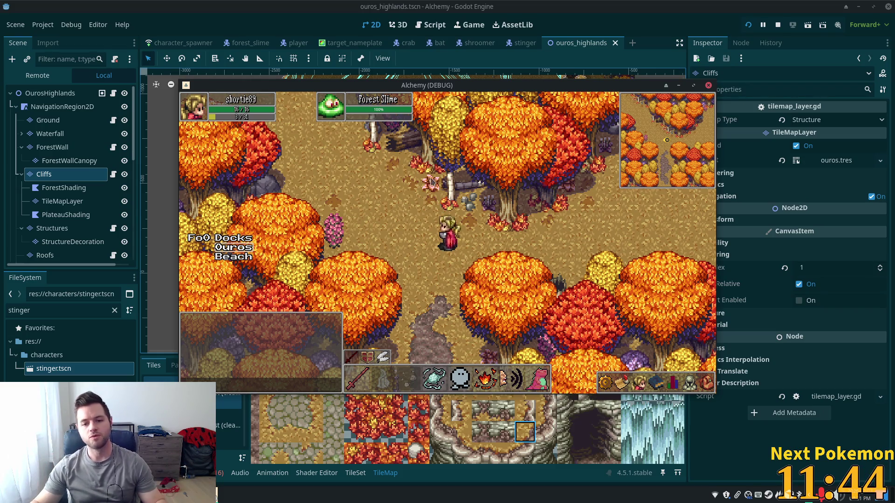
- Walk south along the forest path toward the Ouros Beach signpost
key("s")
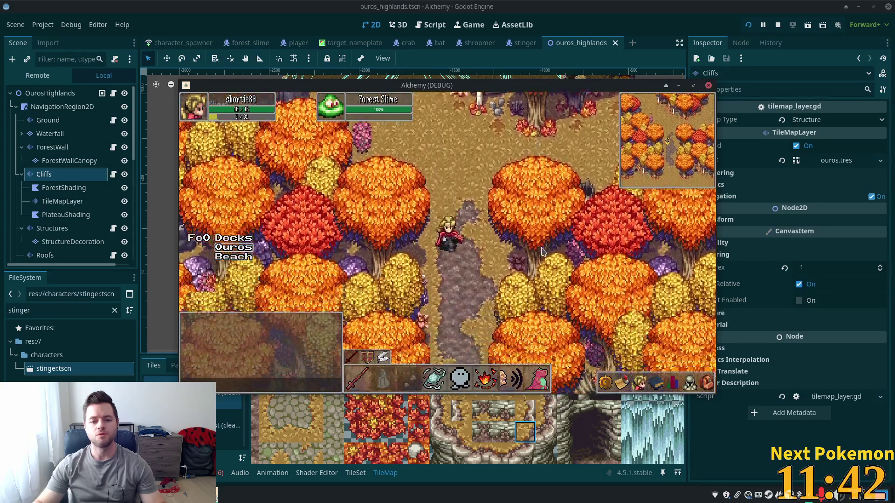
key("s")
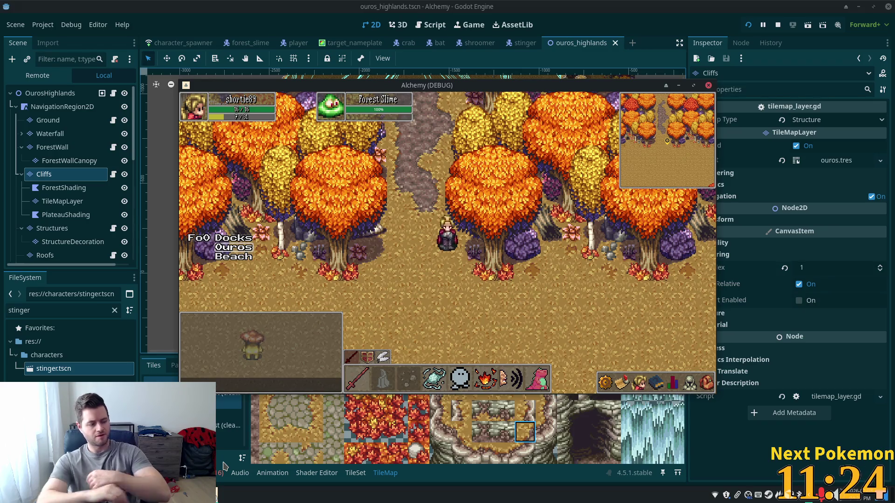
- Cast two spells, then walk north through the forest up the stone path
left_click(540, 157)
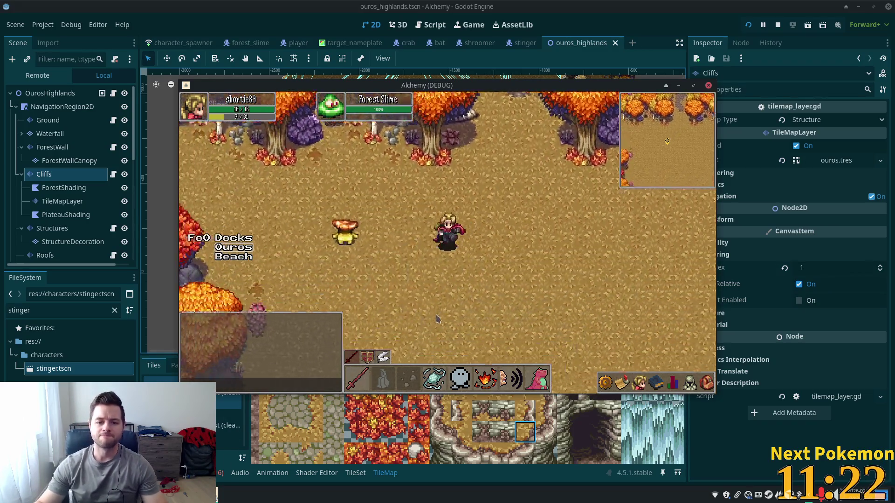
left_click(491, 164)
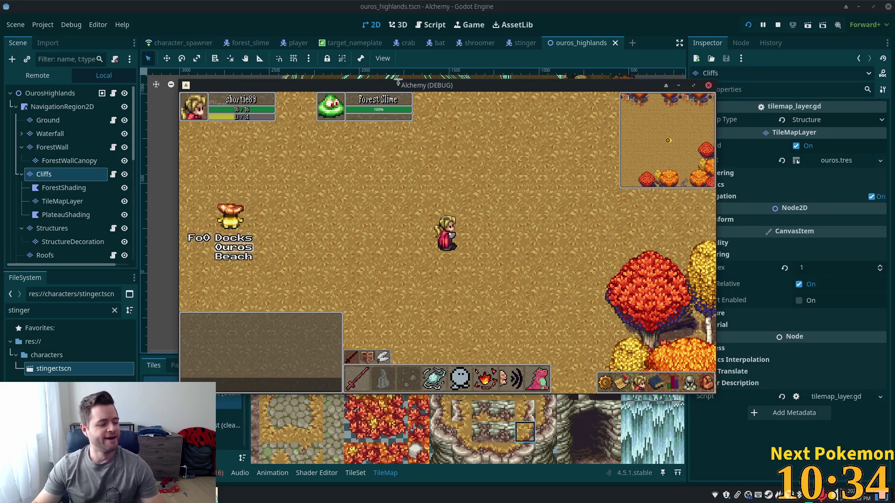
key("w")
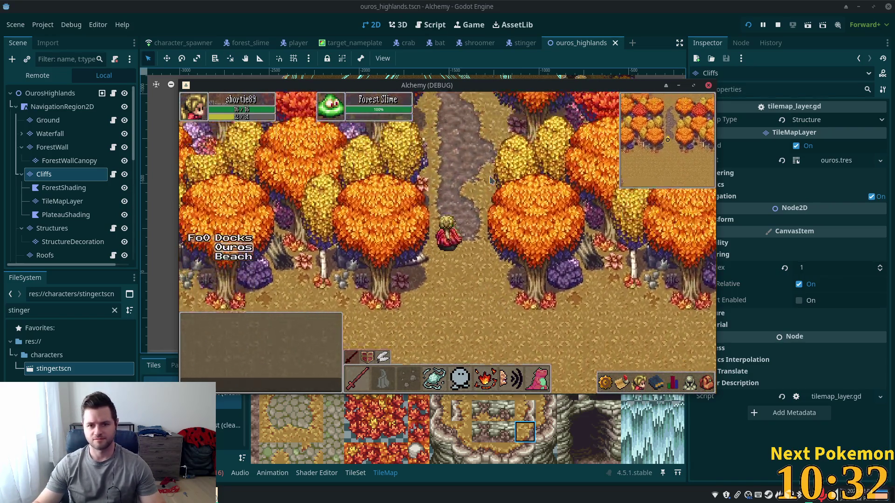
key("w")
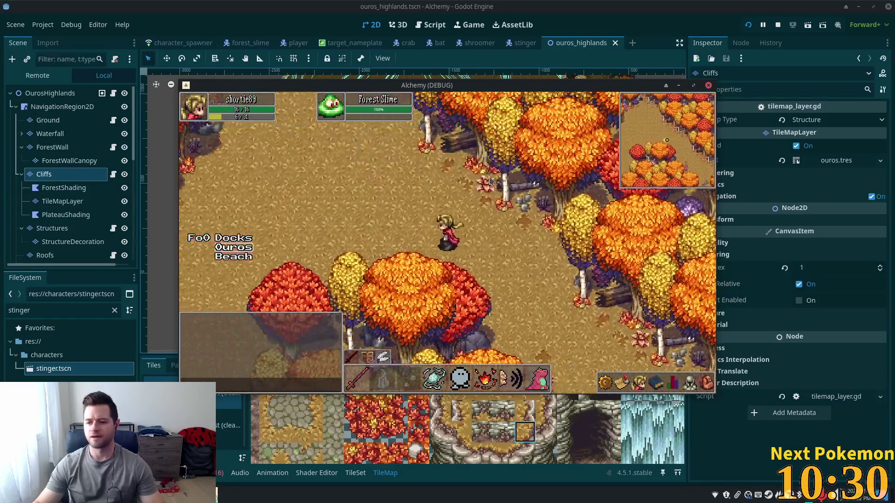
key("w")
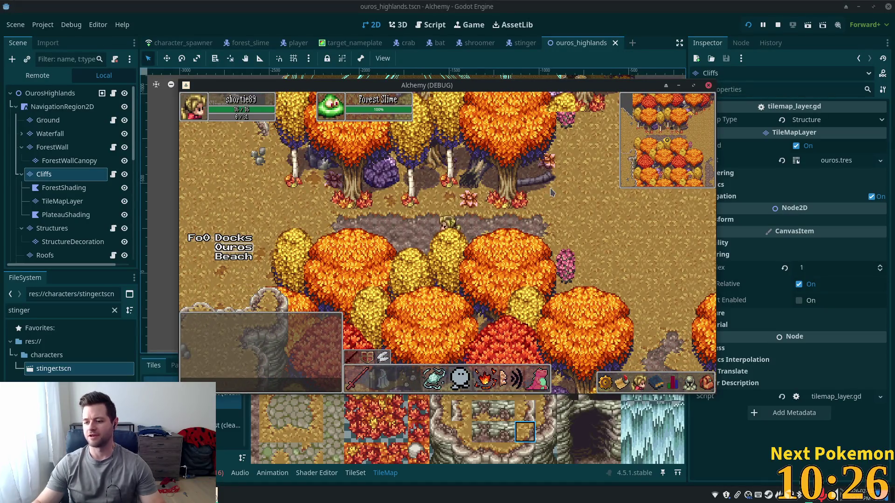
key("w")
key("w")
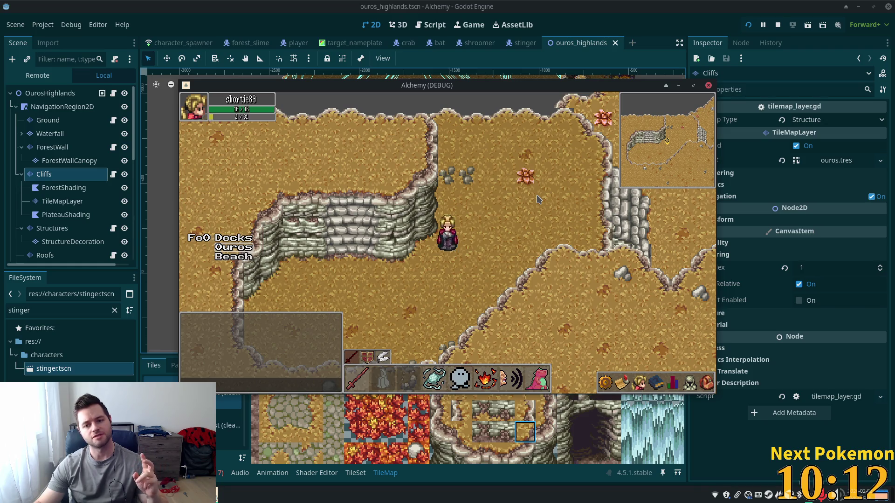
- Walk right across the highlands and down the forest path into the clearing
key("s")
key("d")
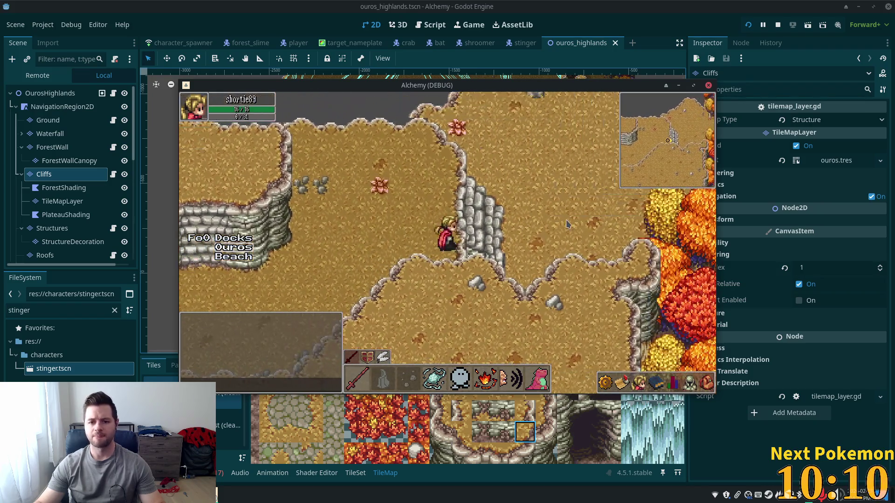
key("d")
key("d")
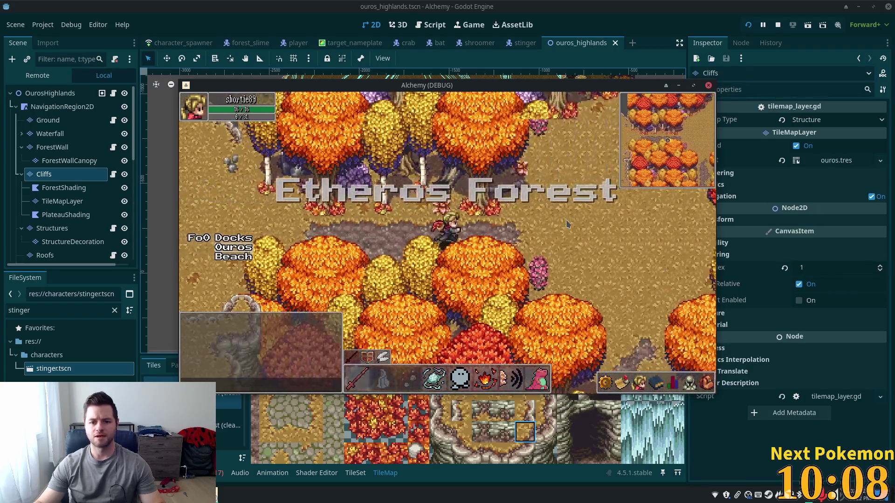
key("s")
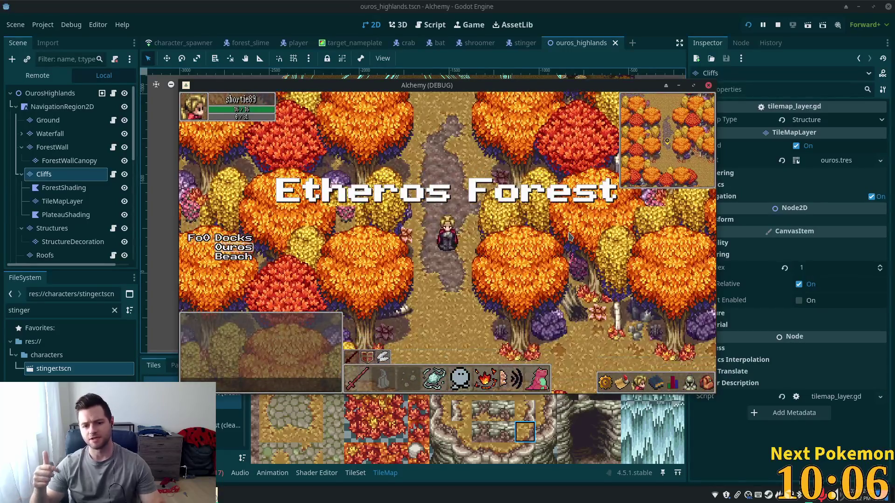
key("s")
key("s")
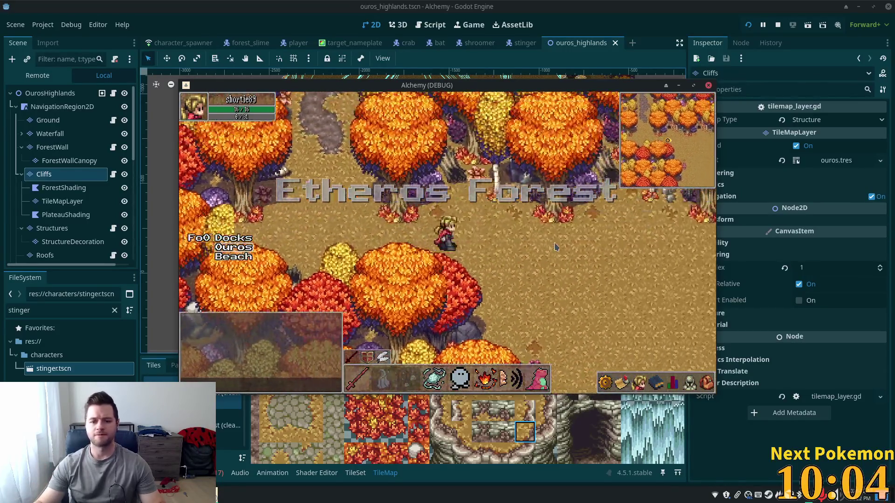
key("s")
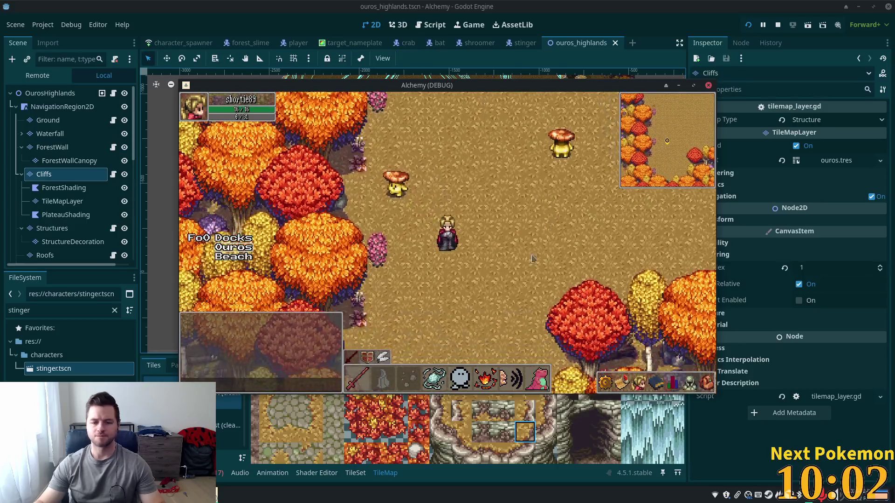
- Walk past the mushroom enemies south into the Ouros crossroads, then return to the editor
key("d")
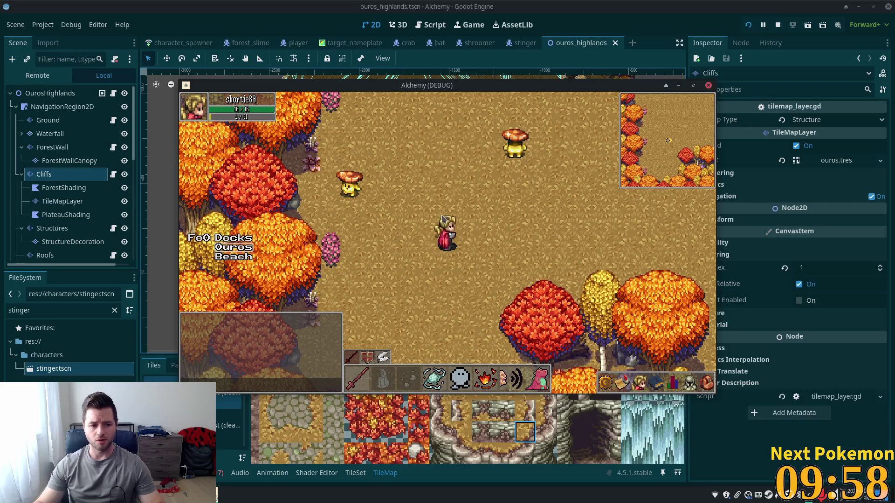
key("d")
key("s")
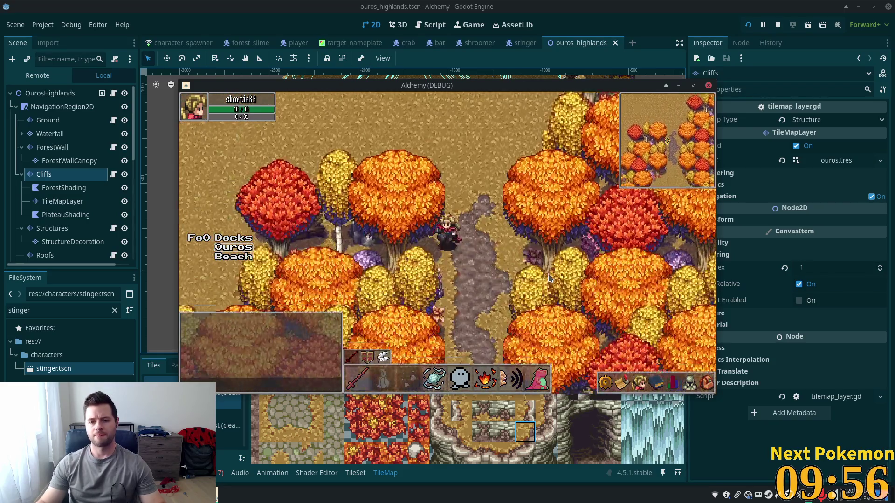
key("s")
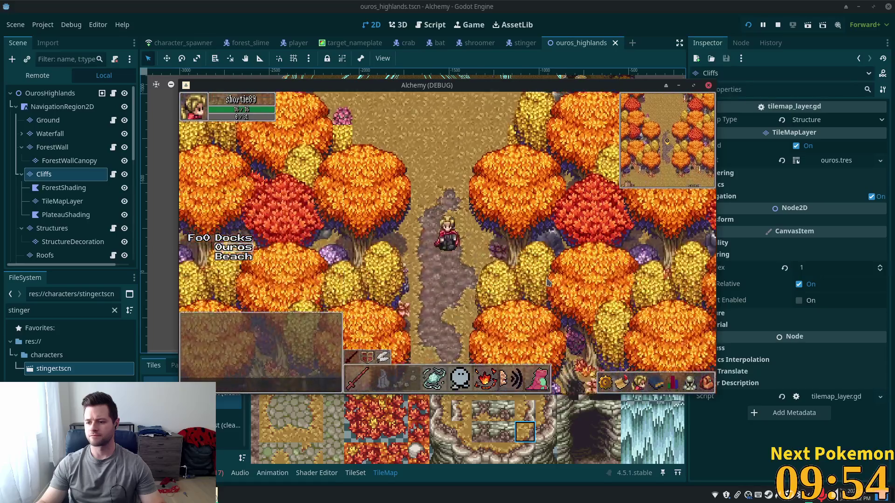
key("s")
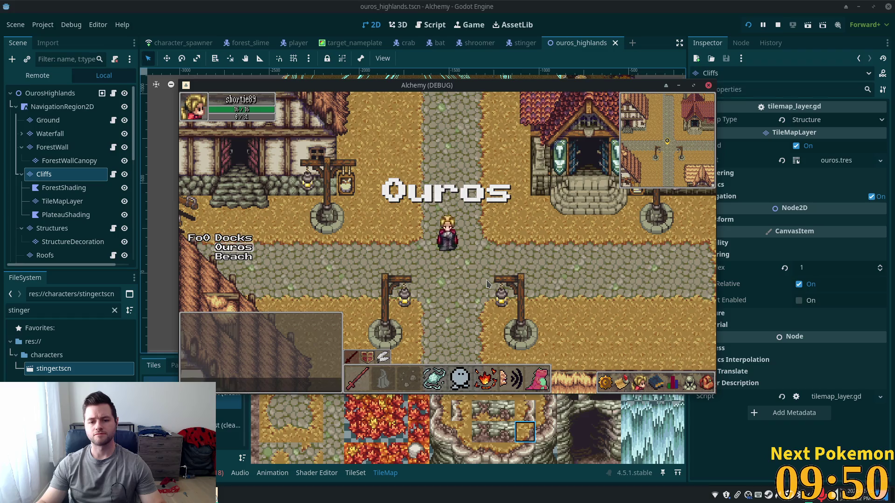
left_click(651, 6)
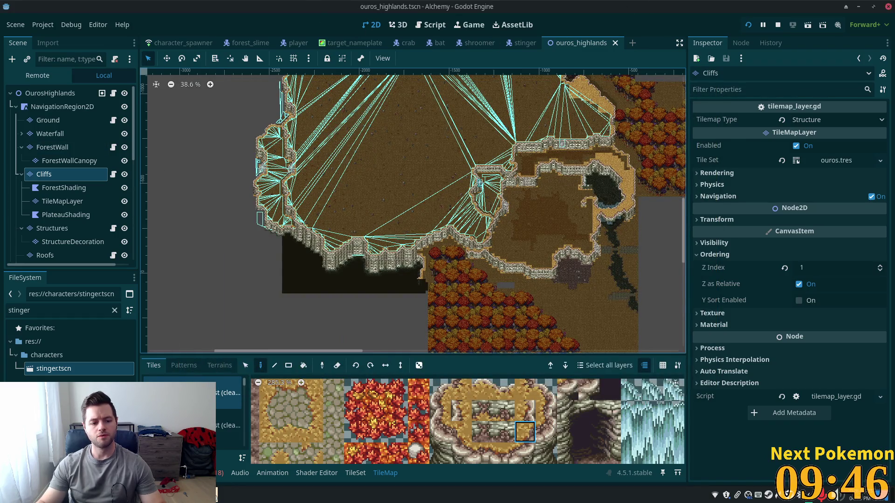
- In the alchemy-todo note, append ', crab, bat' after slime in the first highlight
key("alt+Tab")
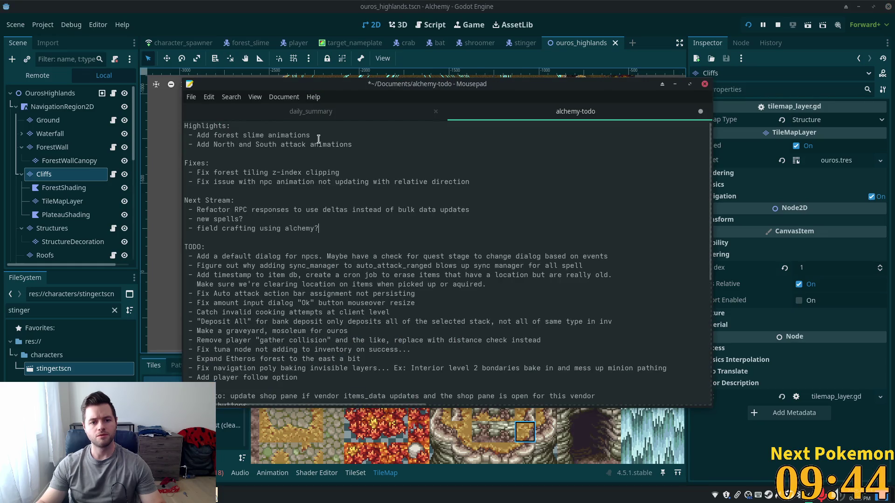
left_click(348, 144)
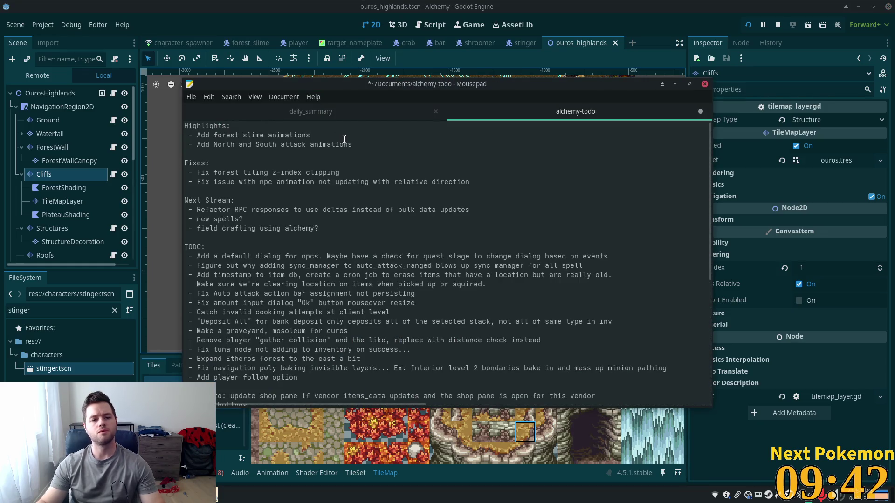
left_click(262, 135)
key("Right")
type(", ")
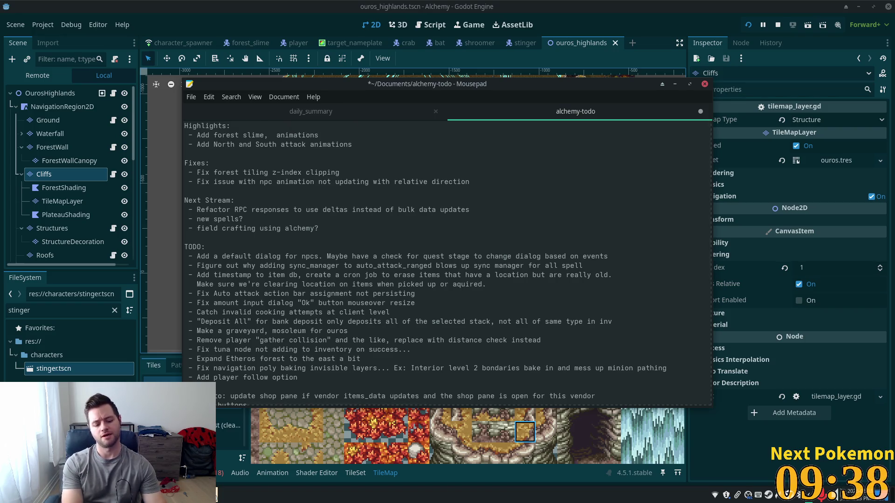
type("crab,")
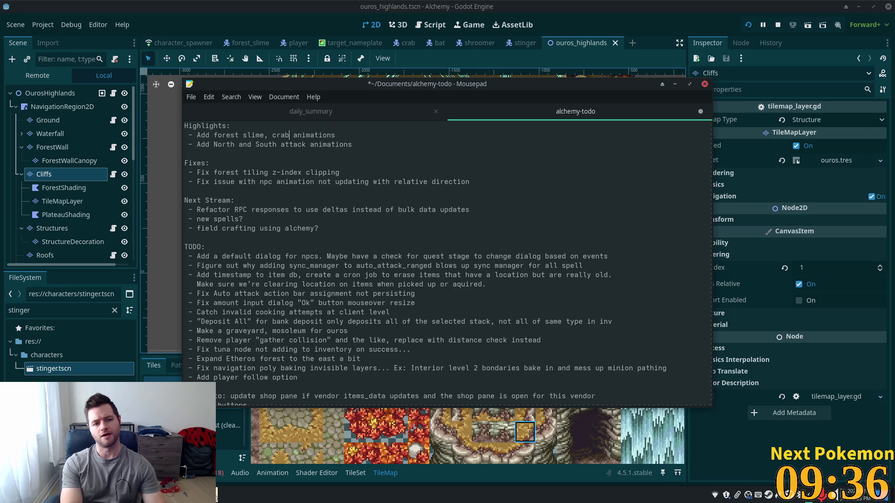
type(" bat")
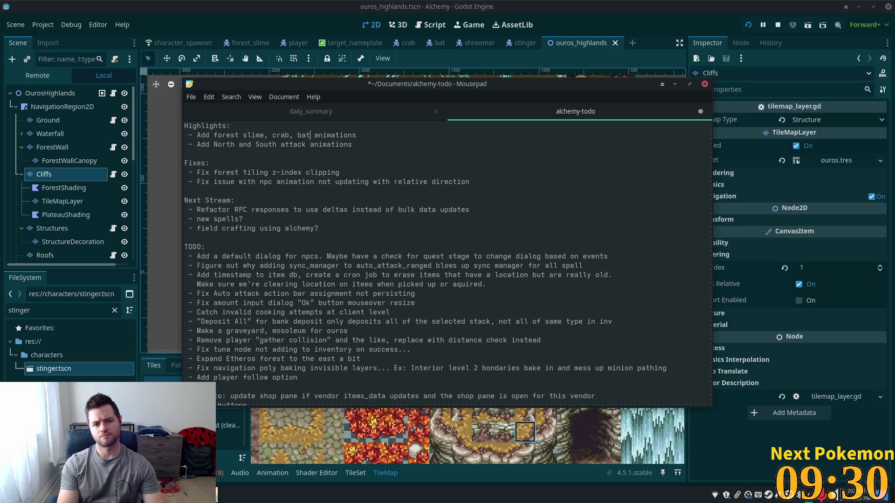
- Add a new highlight line 'Add Shroomer and Stingers NPCs'
key("Return")
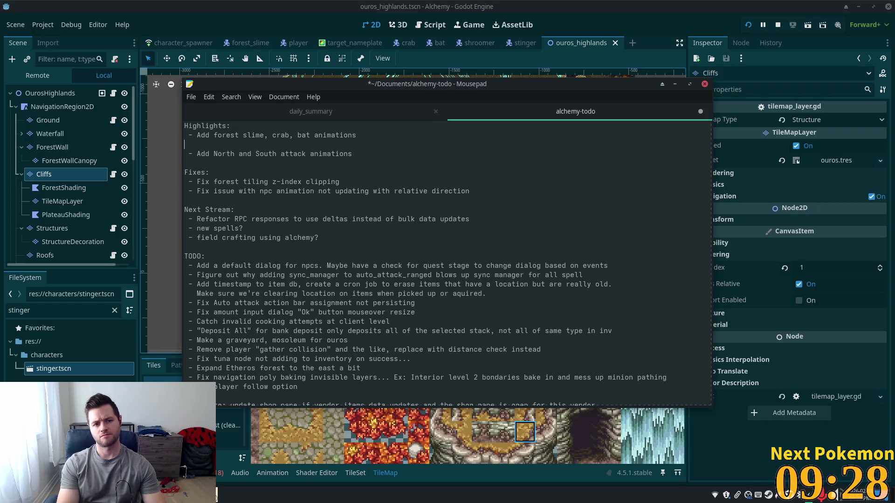
type("-Add")
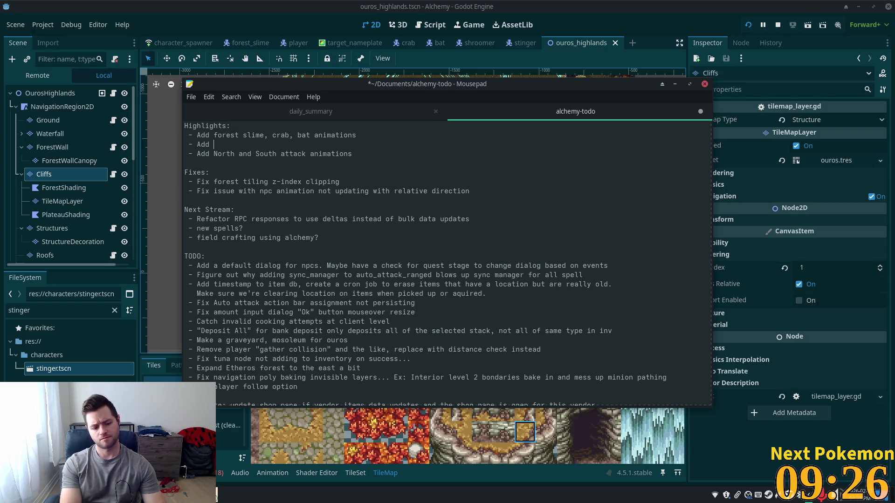
type(" Shroomer ")
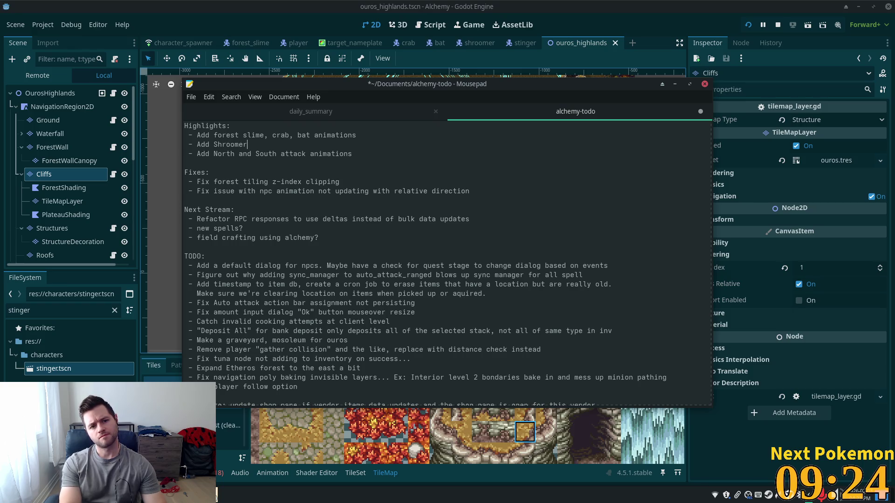
type("and s")
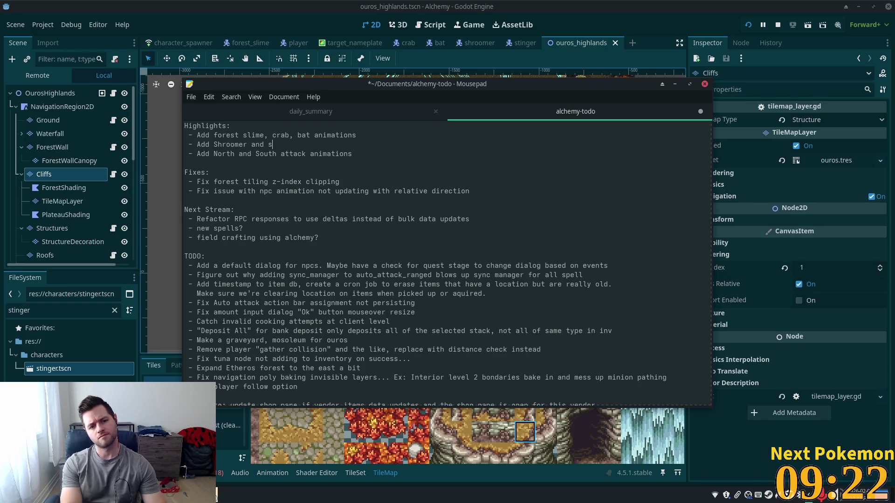
key("BackSpace")
type("Stinger")
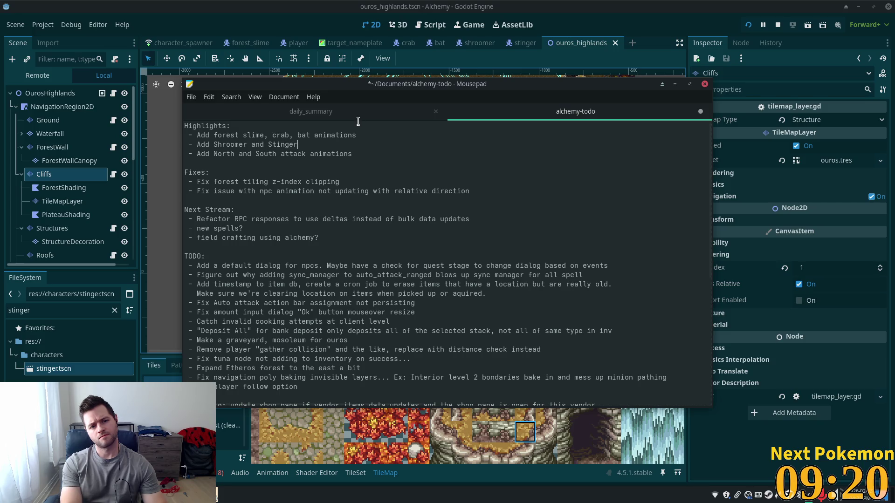
type("s NPCs")
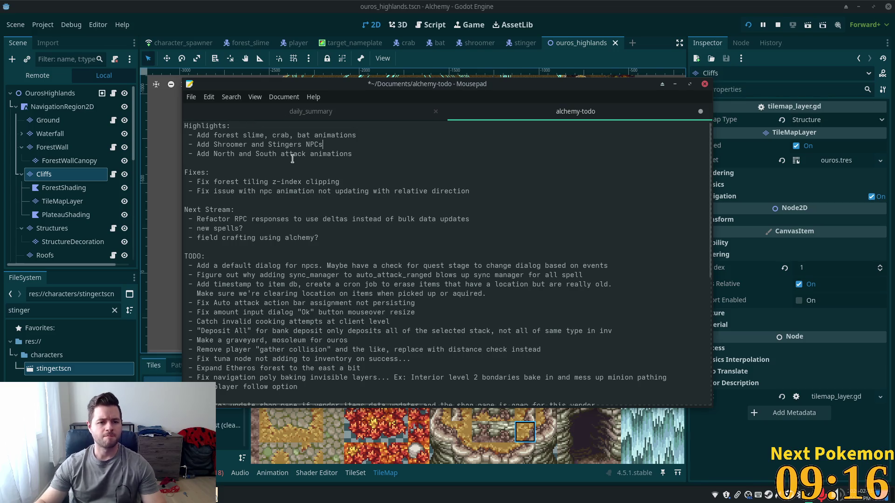
- Replace the three Next Stream bullets with a line starting 'Work on'
left_click(334, 197)
left_click_drag(328, 237, 197, 219)
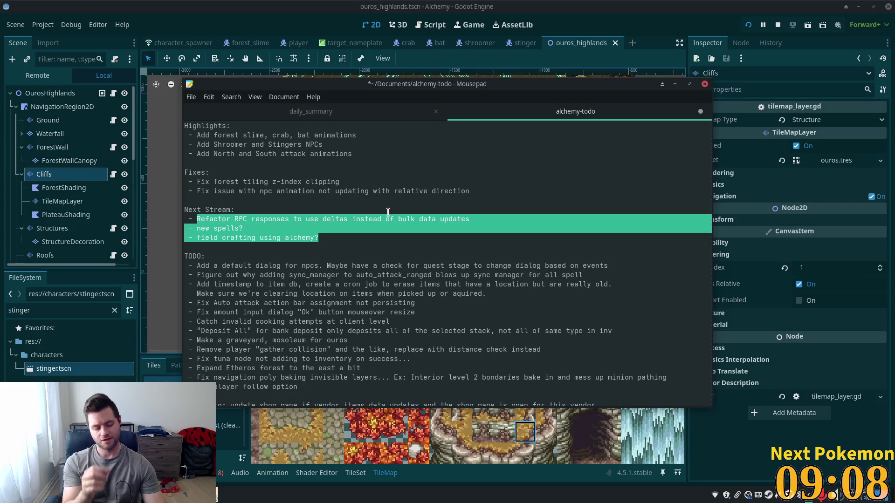
type("Work on")
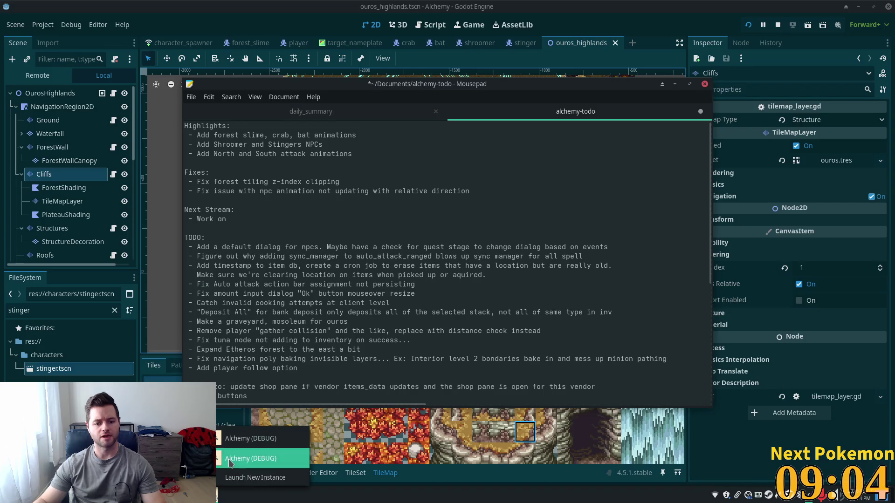
- Switch to the other Alchemy (DEBUG) game instance from the taskbar
left_click(217, 495)
mouse_move(217, 494)
left_click(247, 440)
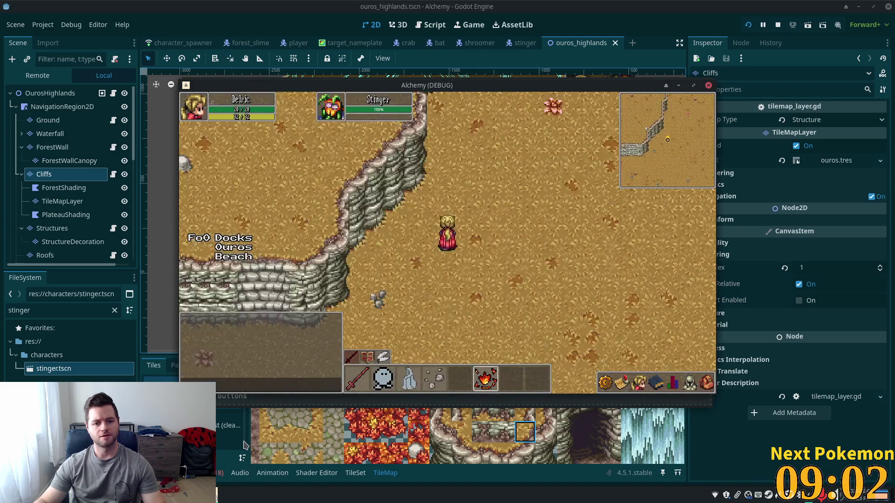
- Walk the player past the cliffs and west into Verdigris Meadows
key("w")
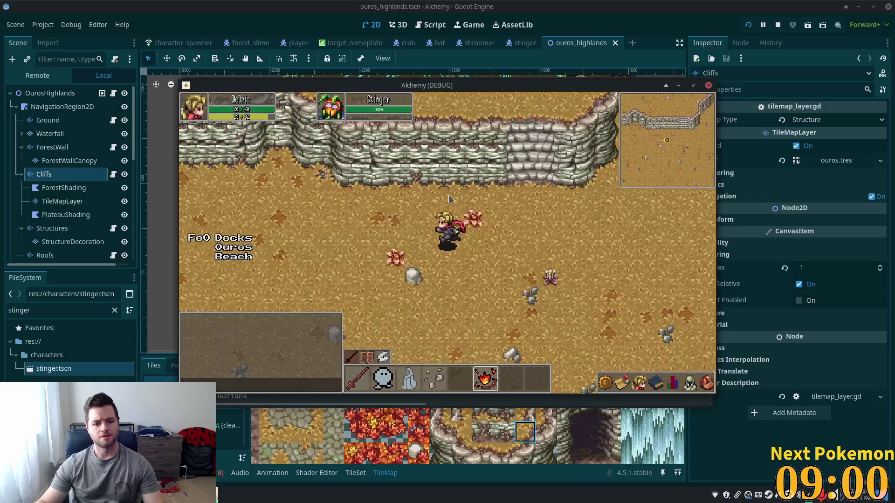
key("s")
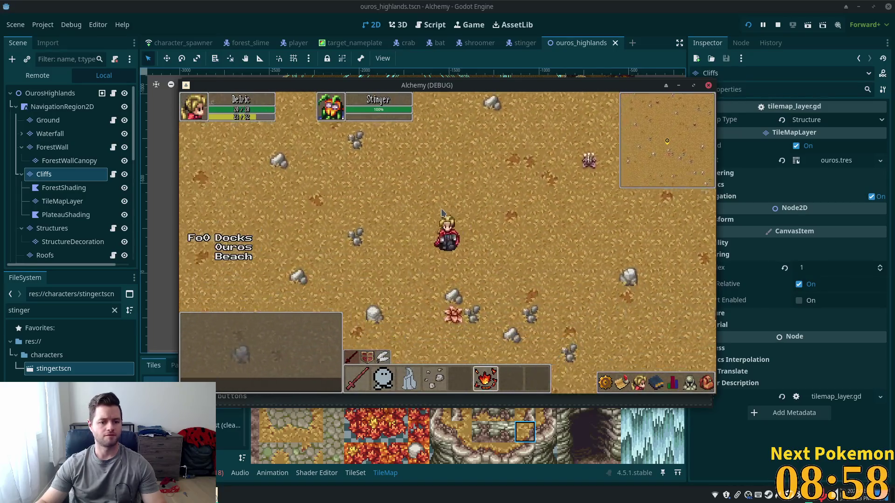
key("a")
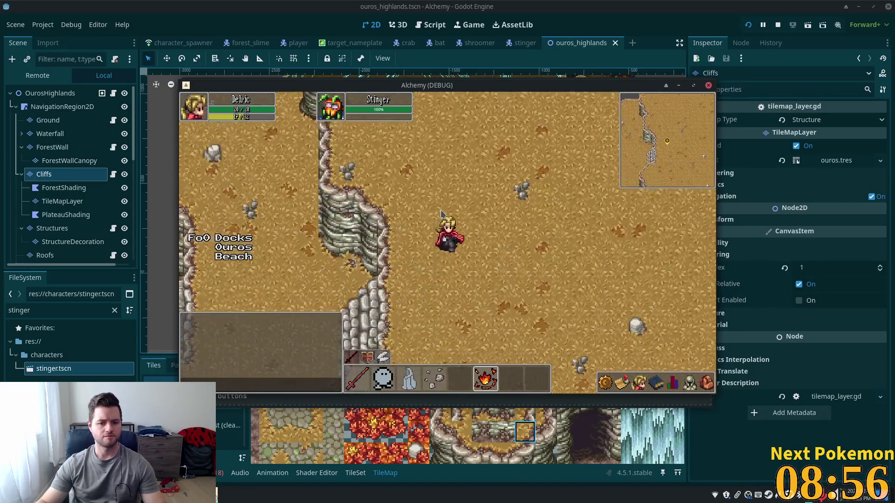
key("a")
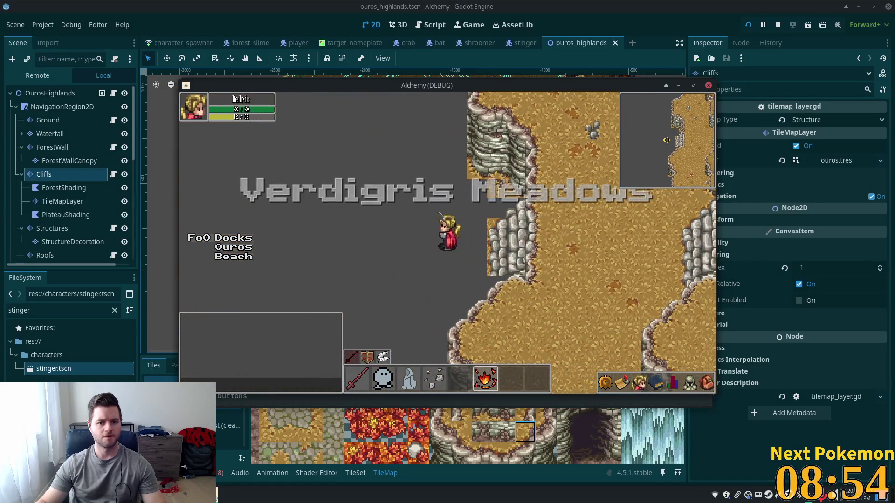
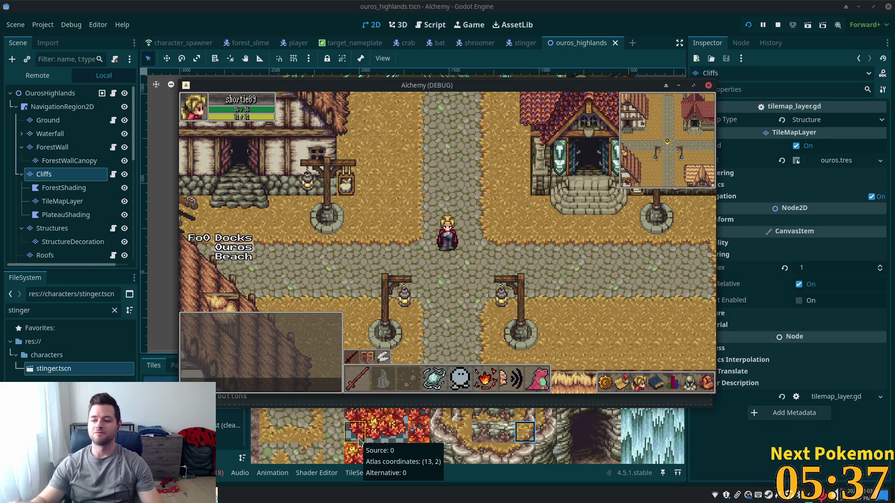
- Walk the character west through town, across the river bridge onto the cliff plateau
key("Left")
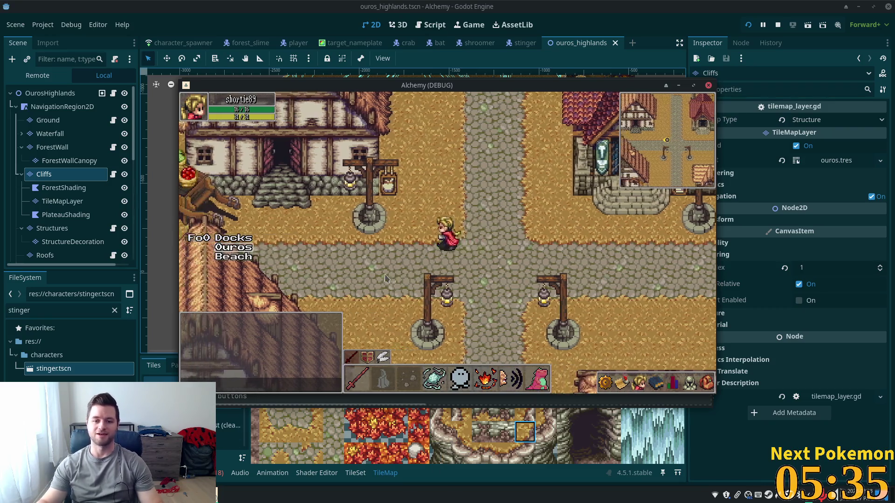
key("Left")
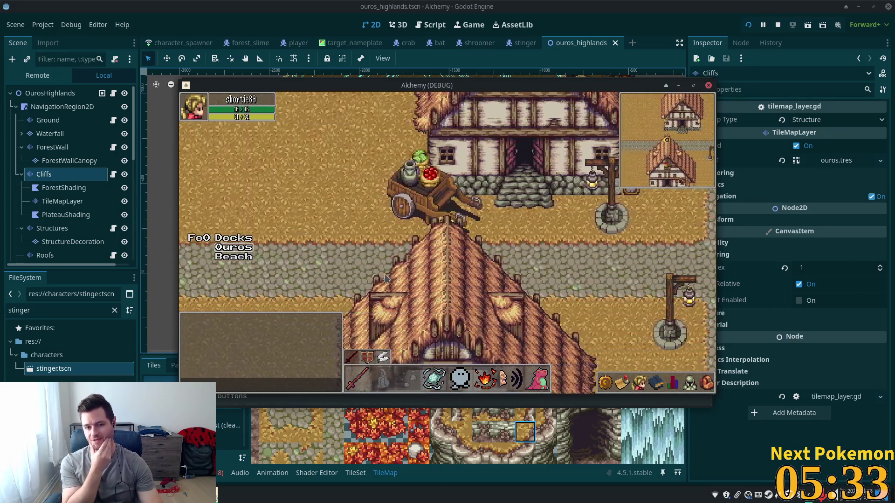
key("Left")
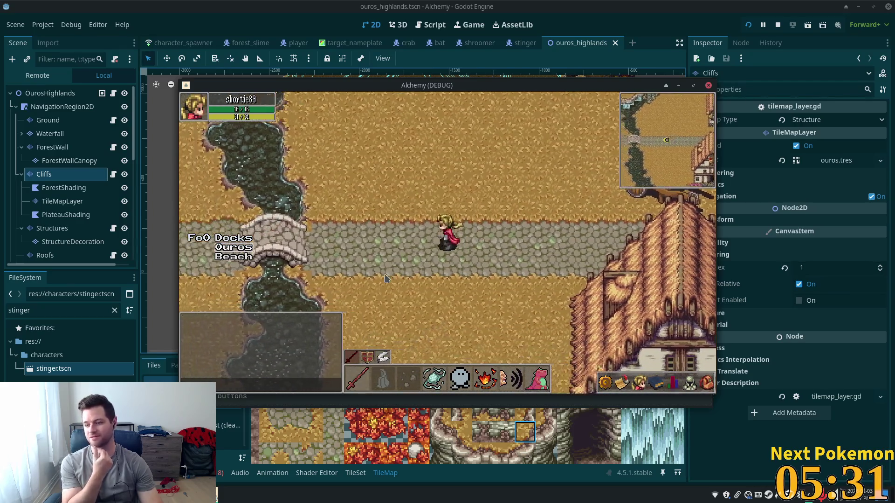
key("Left")
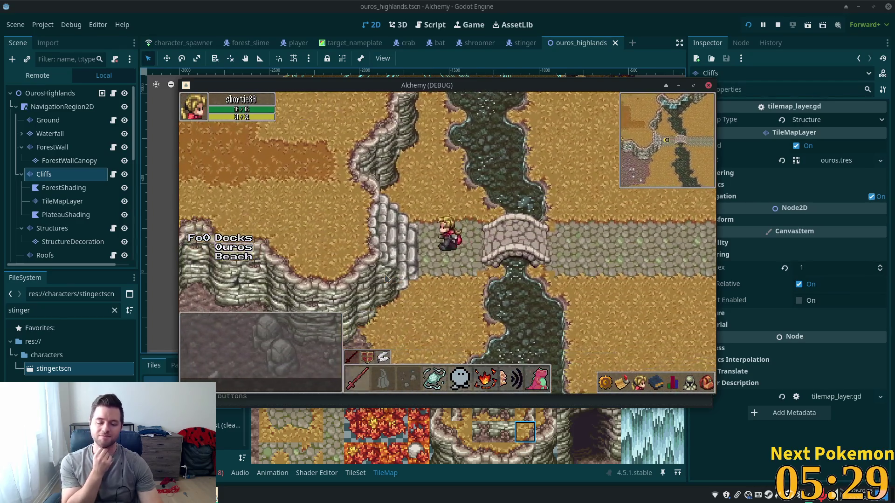
key("Left")
key("Up")
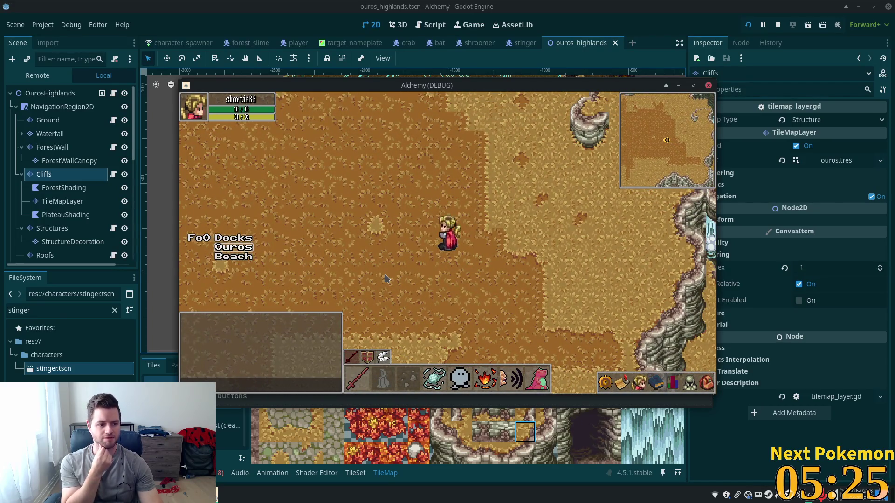
- Head northwest past the cliffs into the Ouros Highlands across open ground
key("Left")
key("Up")
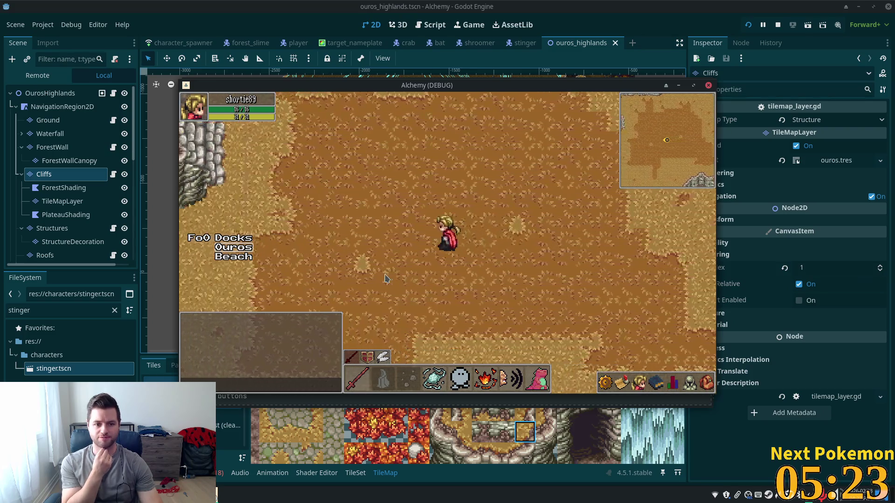
key("Left")
key("Up")
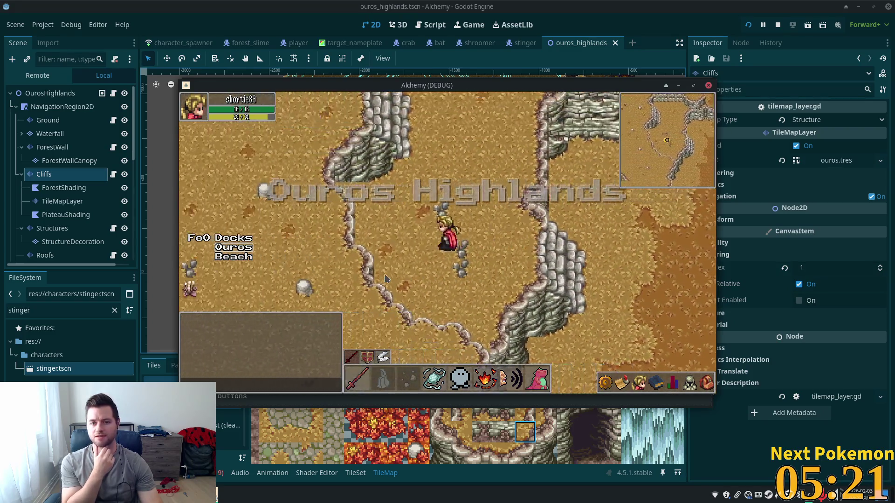
key("Left")
key("Up")
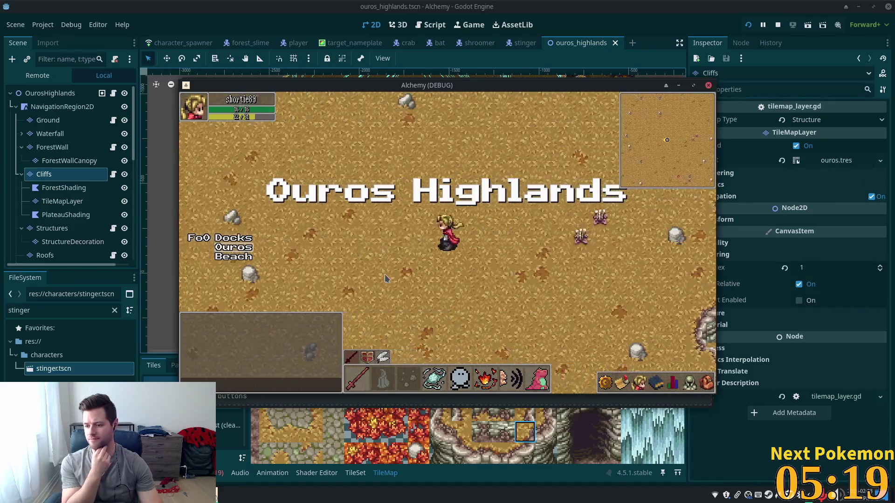
key("Left")
key("Up")
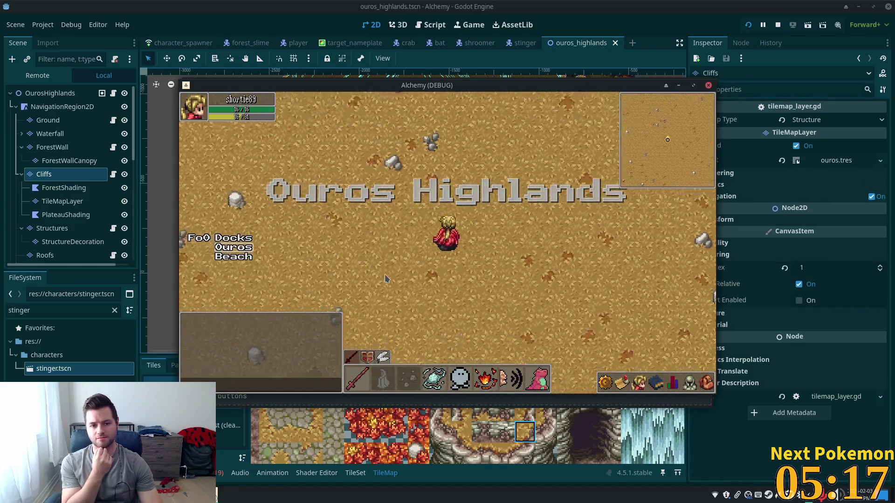
key("Left")
key("Up")
key("Left")
key("Up")
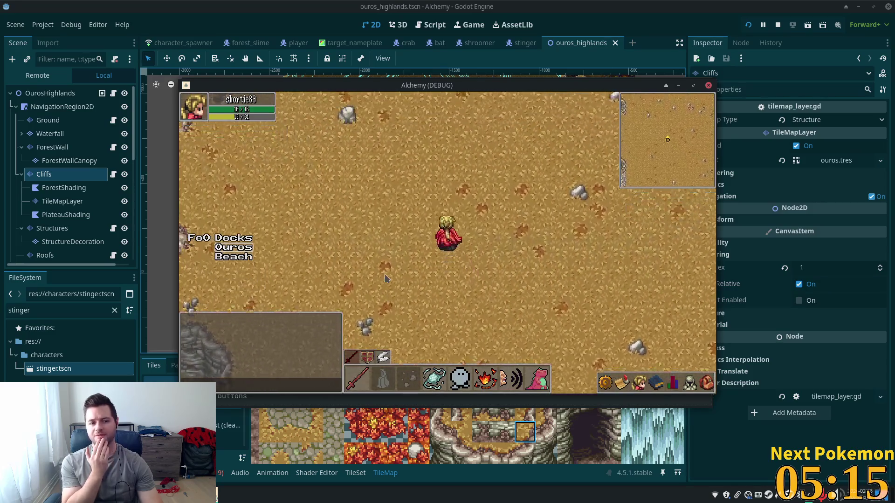
- Explore north along the cliff edge, moving around the northern cliffs
key("Up")
key("Up")
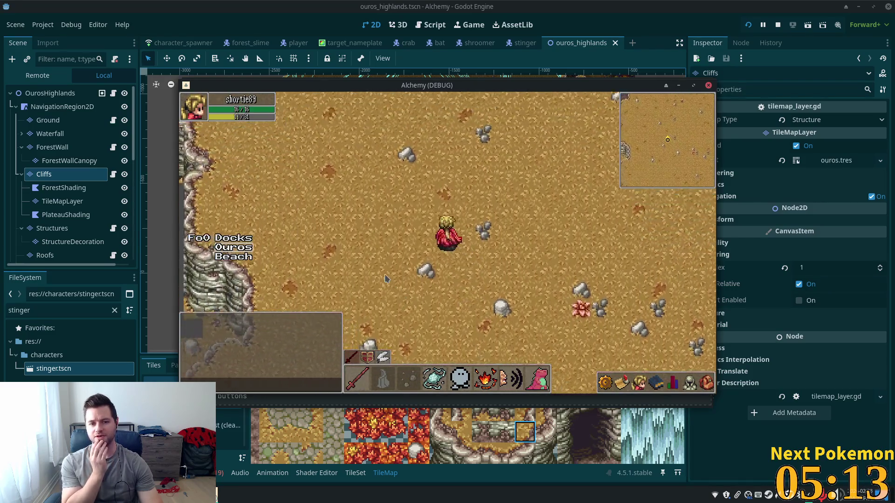
key("Left")
key("Up")
key("Up")
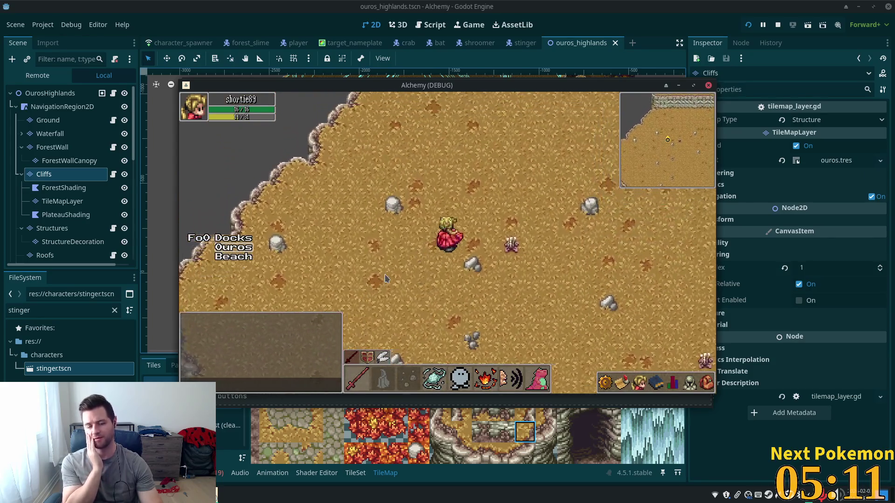
key("Right")
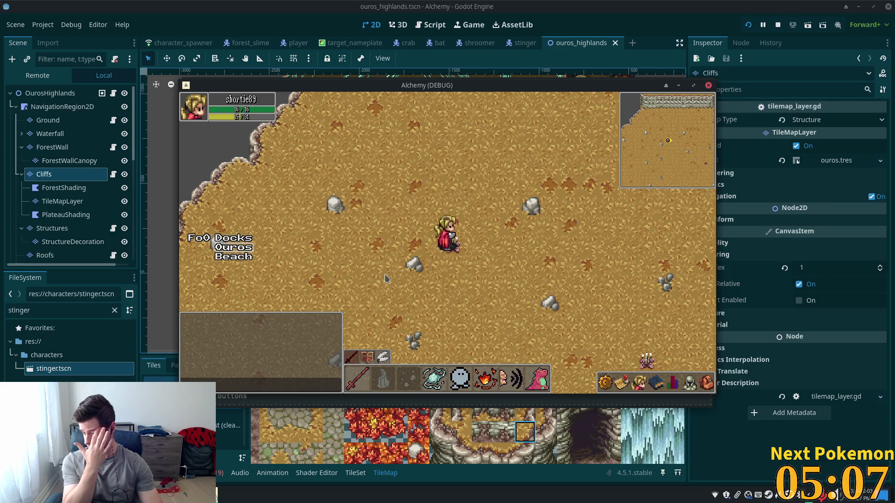
key("w+d")
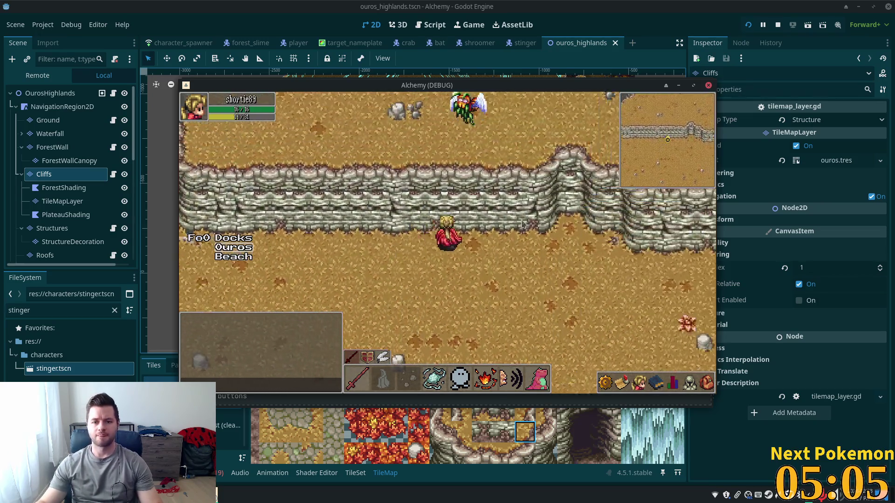
key("a")
key("w")
key("w")
- Target the Stinger enemy, step back south, then return to the todo notes after 'Work on'
left_click(497, 230)
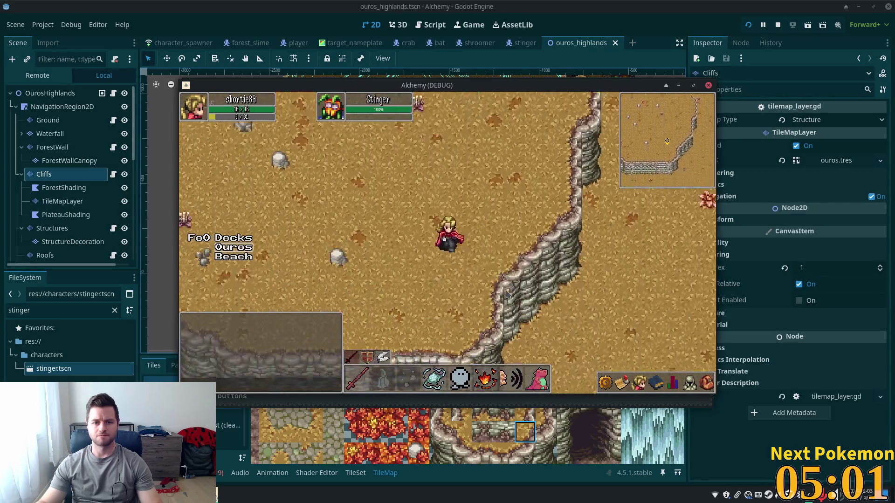
key("s")
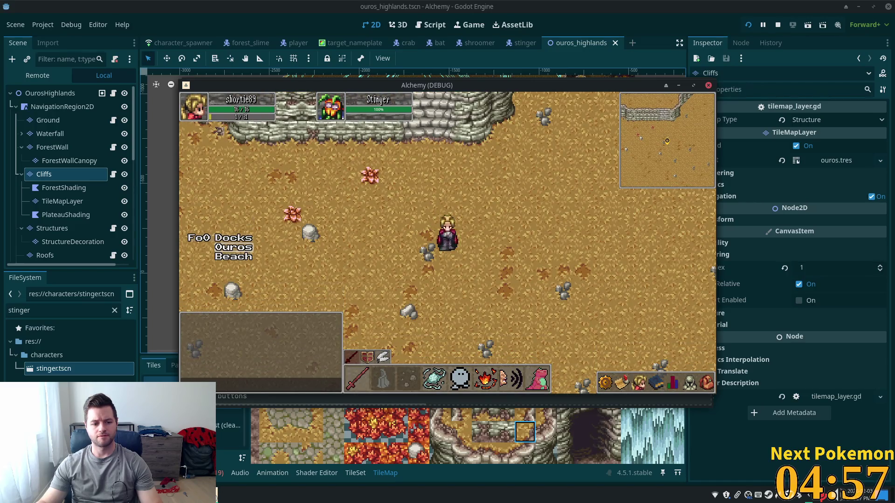
key("alt+Tab")
left_click(227, 219)
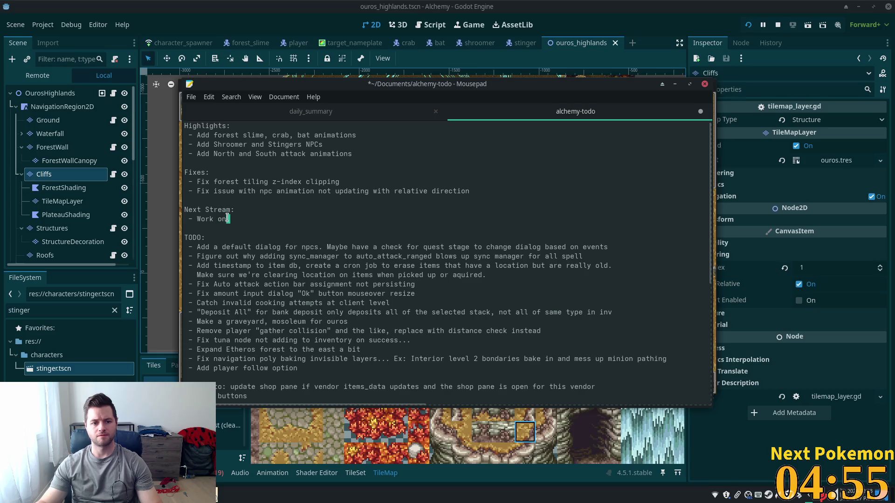
- Add 'Verdigris Meadows zone' after 'Work on', correcting the mistyped letter
type("Verdi")
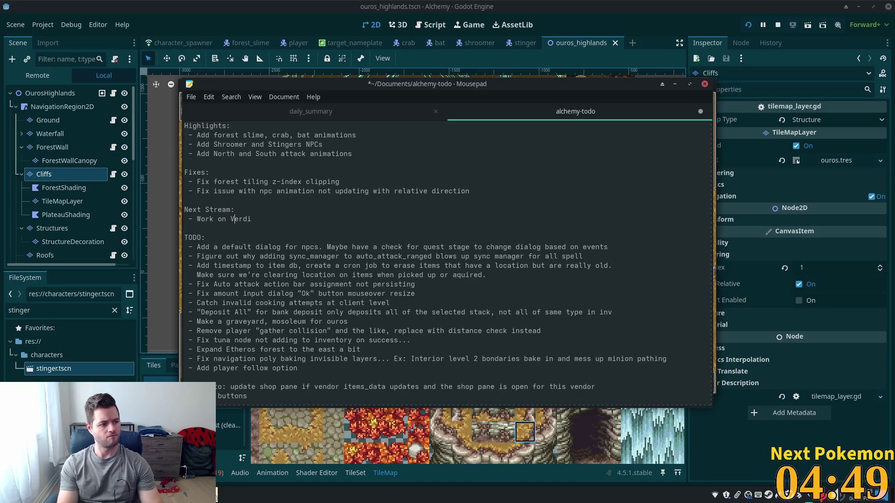
type("gris ")
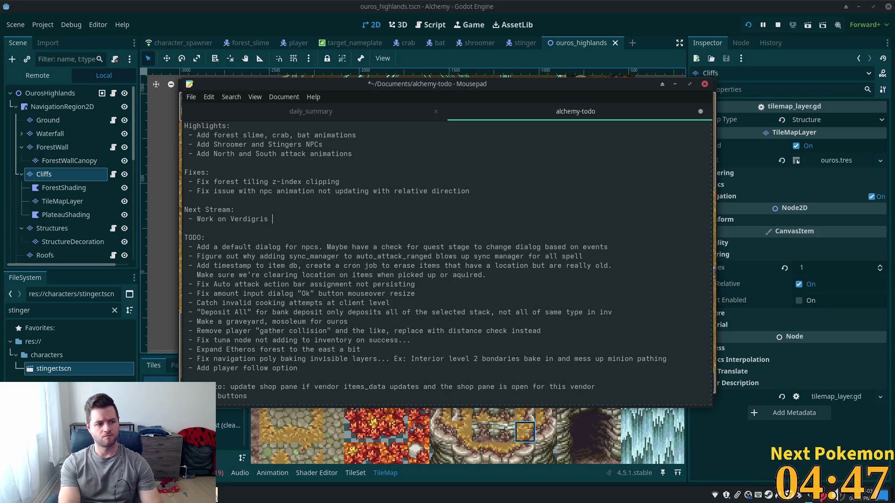
type("Meados")
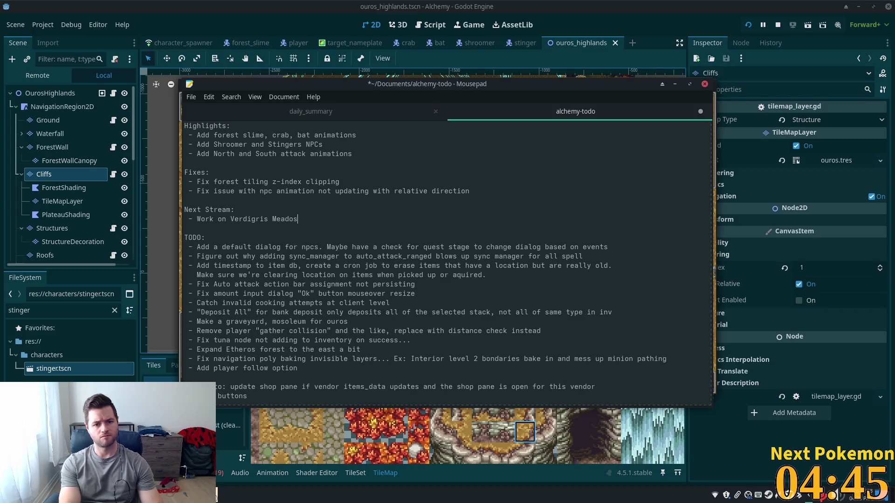
key("BackSpace")
type("ws")
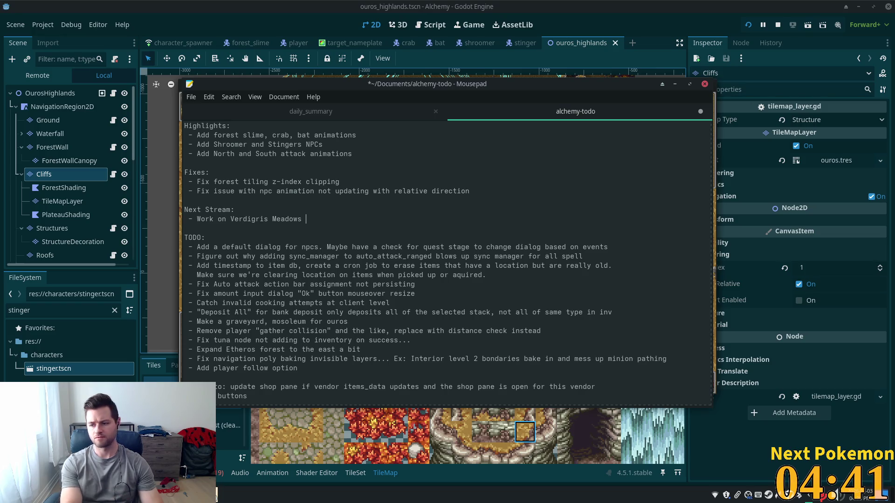
type(" zone")
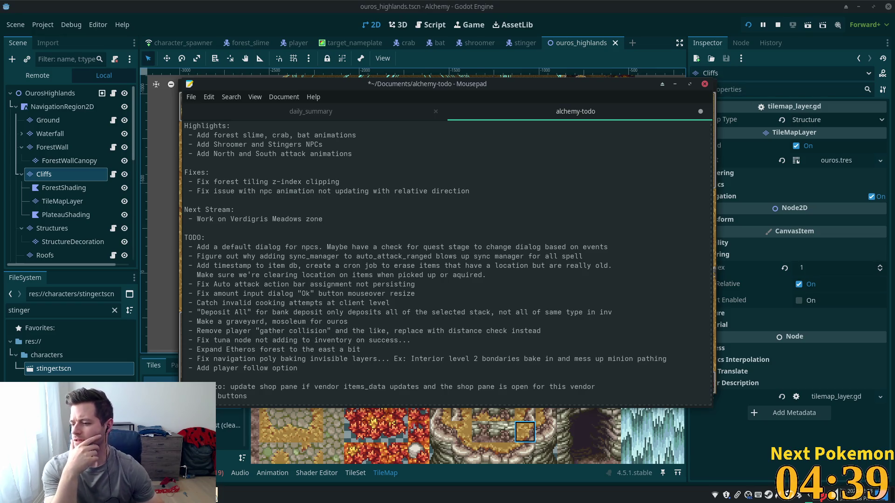